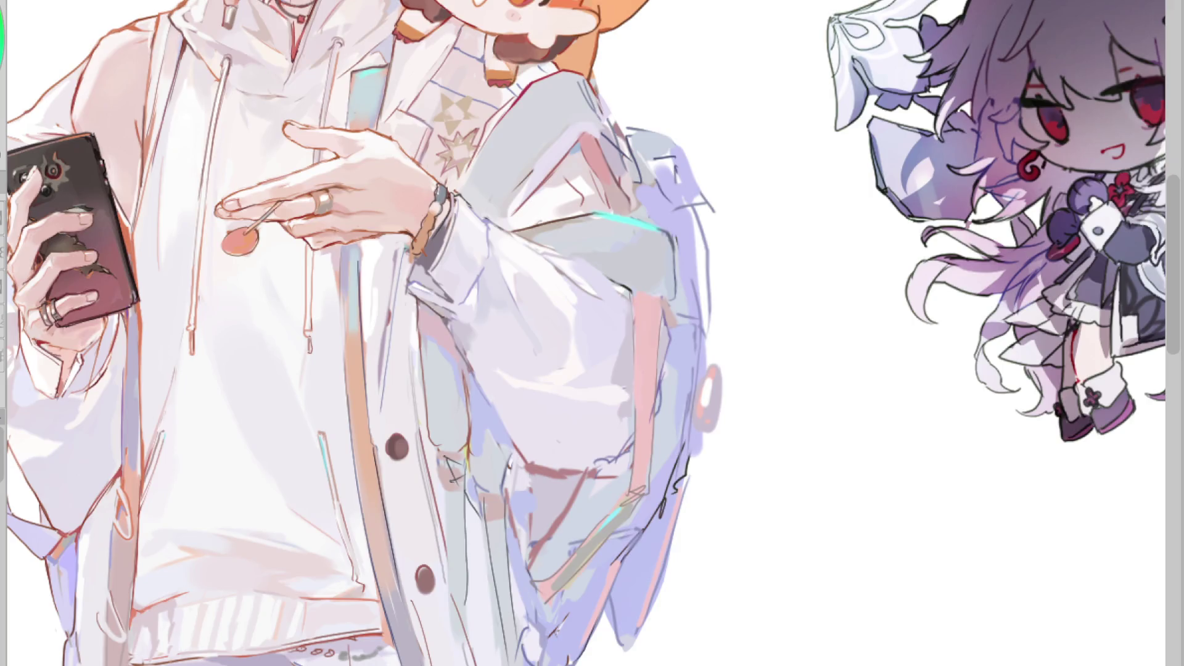
# - With the canvas mirrored, sample sleeve colours and paint a small lighter stroke on the sleeve
pyautogui.hscroll(5, 585, 333)
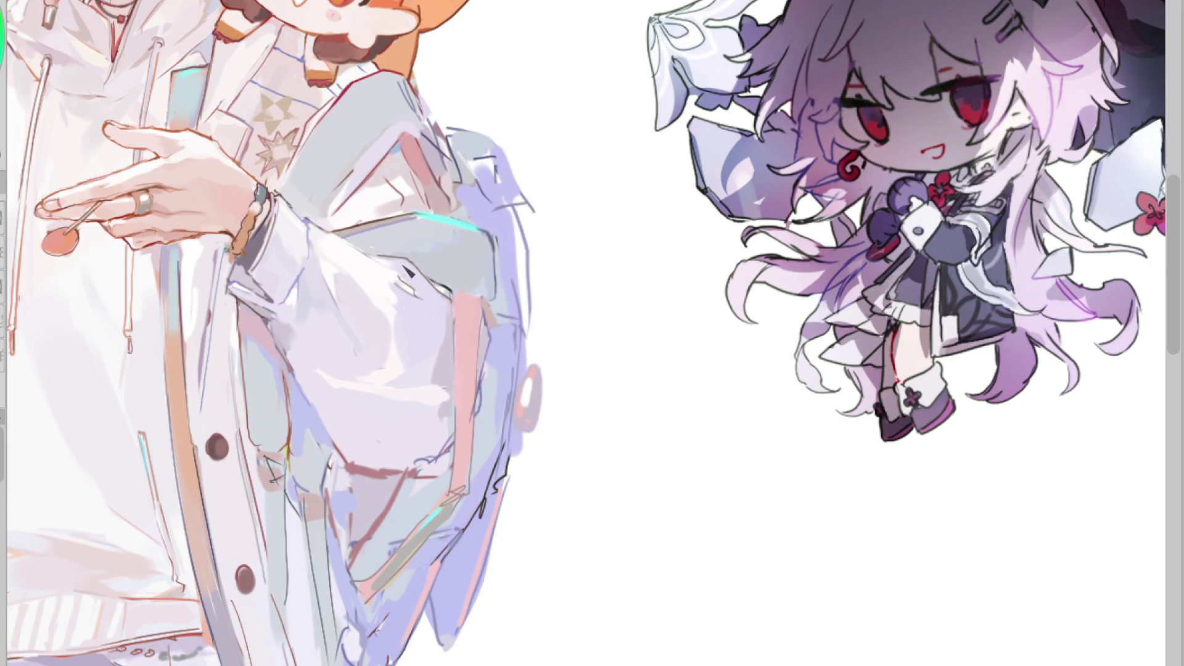
pyautogui.press('m')
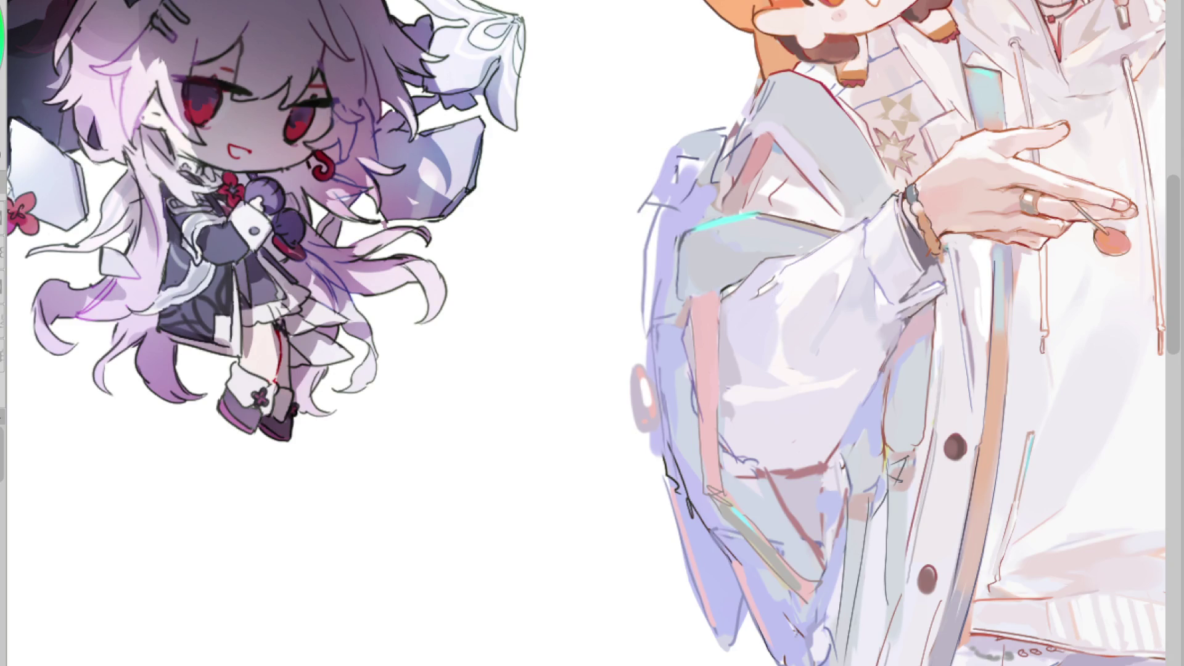
pyautogui.hscroll(5, 886, 646)
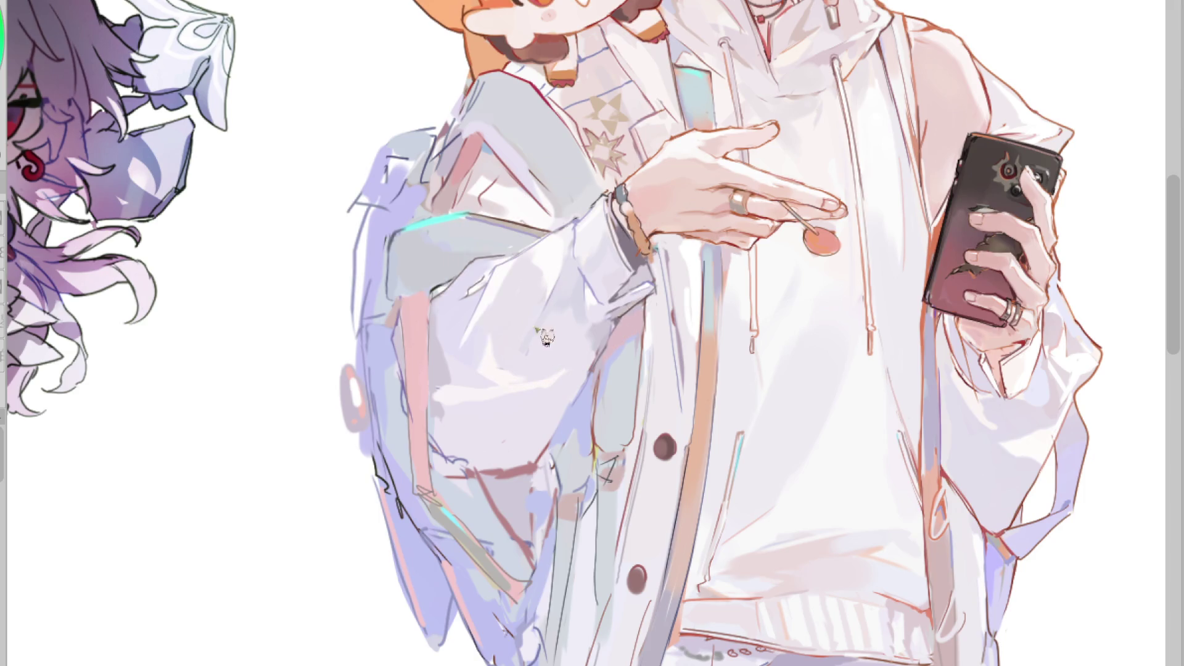
pyautogui.keyDown('alt'); pyautogui.click(473, 379); pyautogui.keyUp('alt')
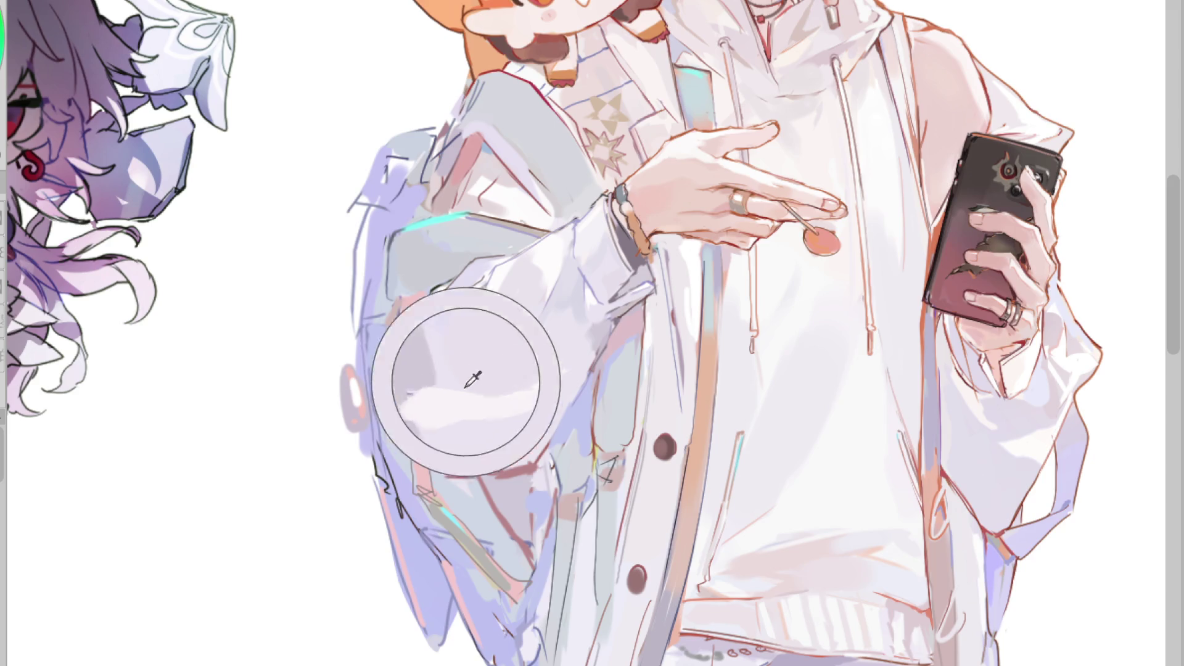
pyautogui.keyDown('alt'); pyautogui.click(487, 271); pyautogui.keyUp('alt')
pyautogui.keyDown('alt'); pyautogui.click(499, 279); pyautogui.keyUp('alt')
pyautogui.moveTo(451, 320); pyautogui.dragTo(467, 350)
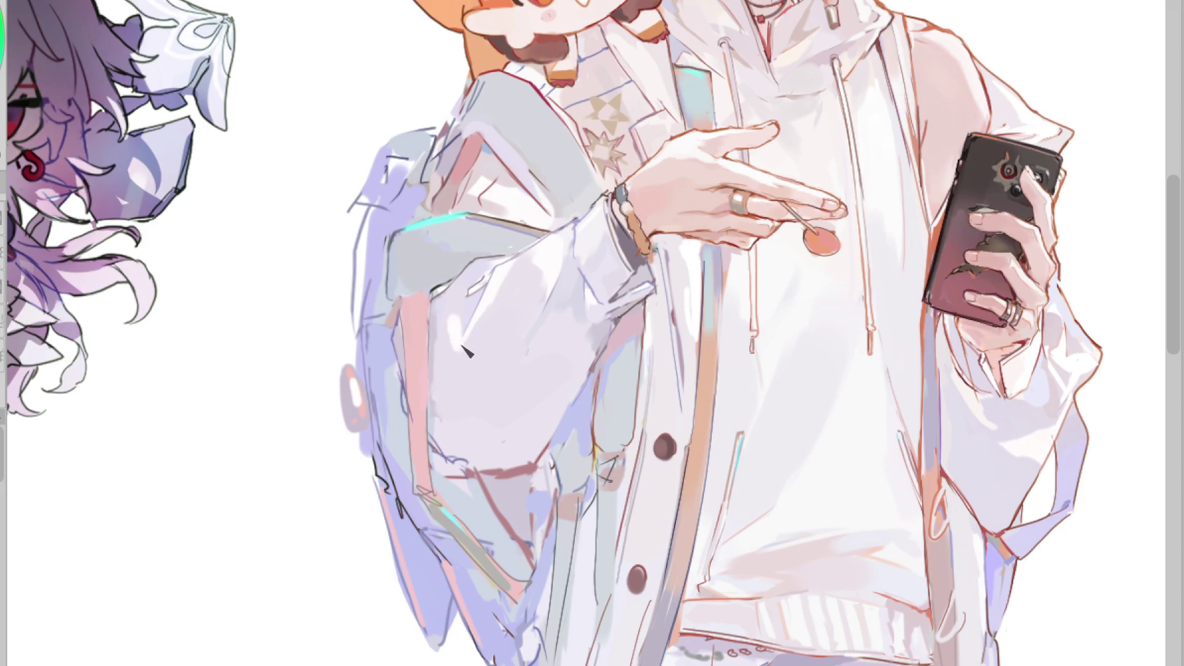
pyautogui.keyDown('alt'); pyautogui.click(473, 325); pyautogui.keyUp('alt')
pyautogui.keyDown('alt'); pyautogui.click(466, 309); pyautogui.keyUp('alt')
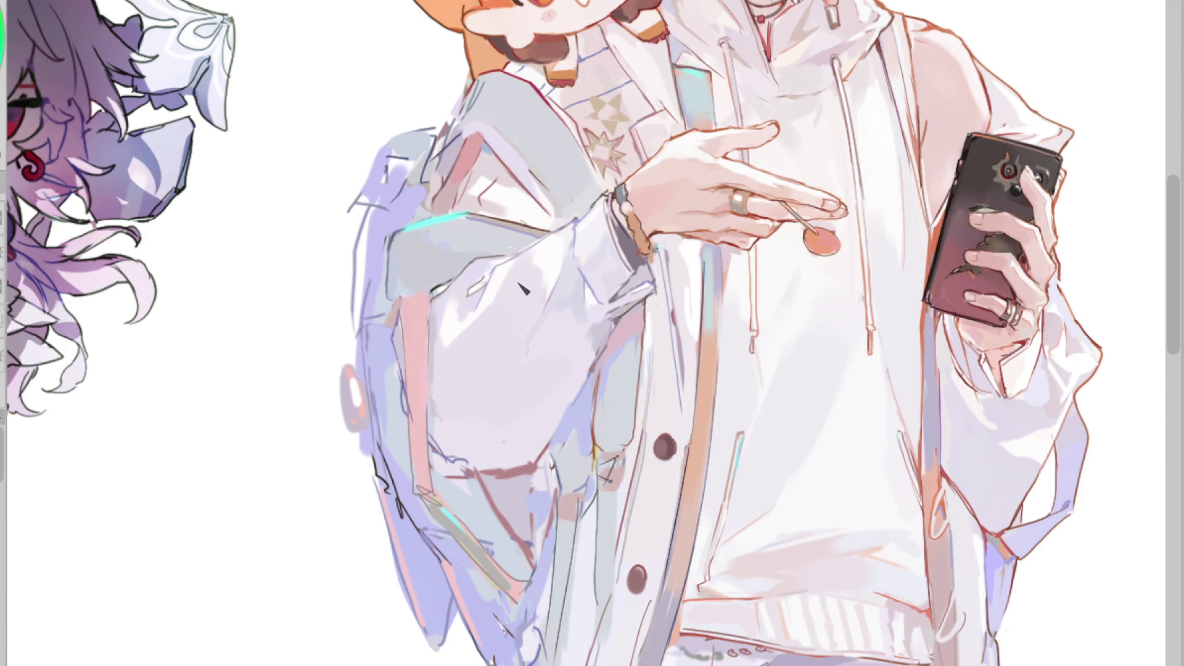
pyautogui.press('h')
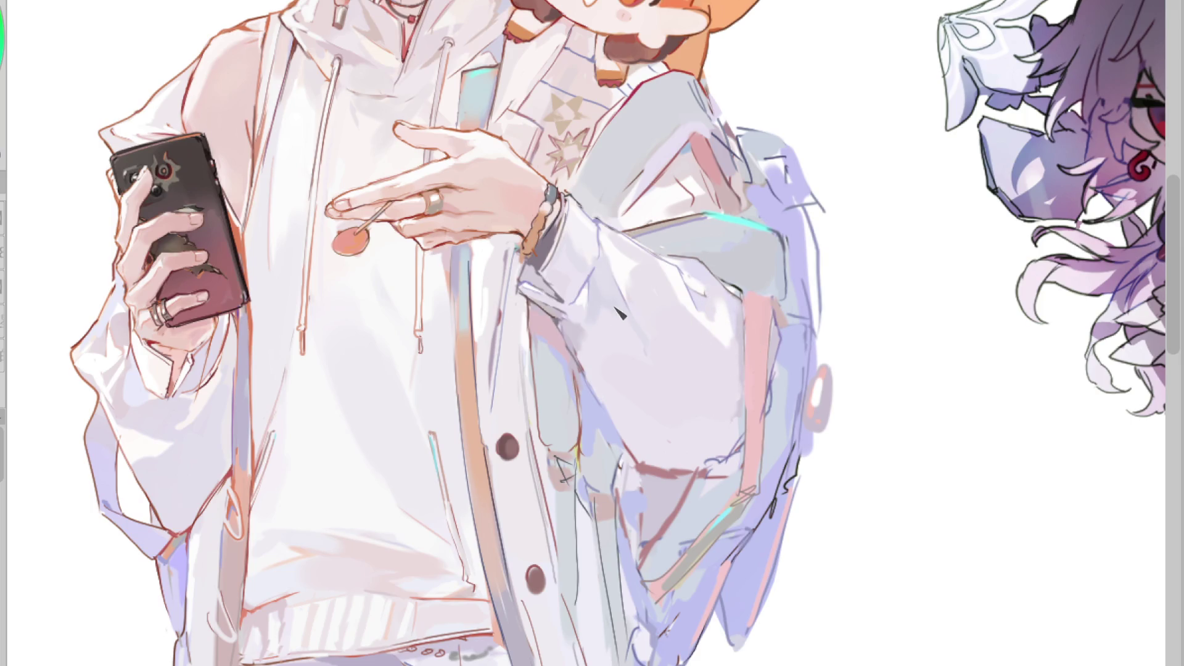
# - Paint diagonal grey shading strokes across the sleeve, sampling greys from the surrounding shading
pyautogui.moveTo(573, 354)
pyautogui.mouseDown()
pyautogui.moveTo(706, 433)
pyautogui.moveTo(672, 419)
pyautogui.moveTo(656, 447)
pyautogui.mouseUp()
pyautogui.keyDown('alt'); pyautogui.click(731, 421); pyautogui.keyUp('alt')
pyautogui.keyDown('alt'); pyautogui.click(710, 421); pyautogui.keyUp('alt')
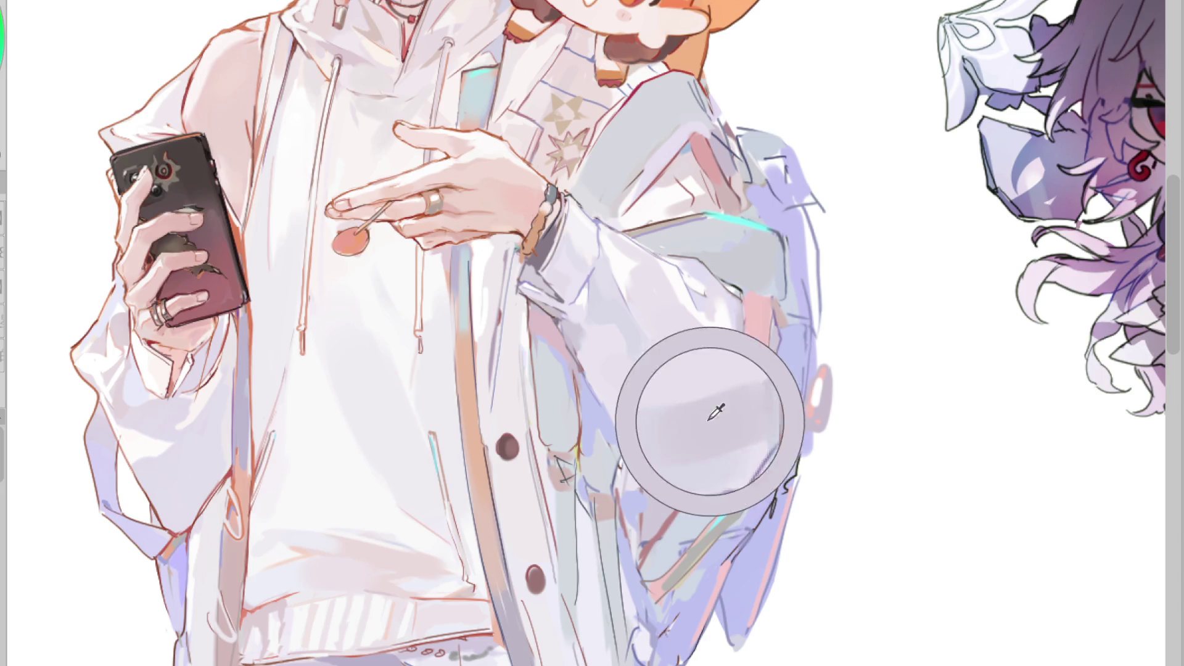
pyautogui.moveTo(666, 426)
pyautogui.mouseDown()
pyautogui.moveTo(595, 360)
pyautogui.moveTo(619, 365)
pyautogui.mouseUp()
pyautogui.keyDown('alt'); pyautogui.click(641, 400); pyautogui.keyUp('alt')
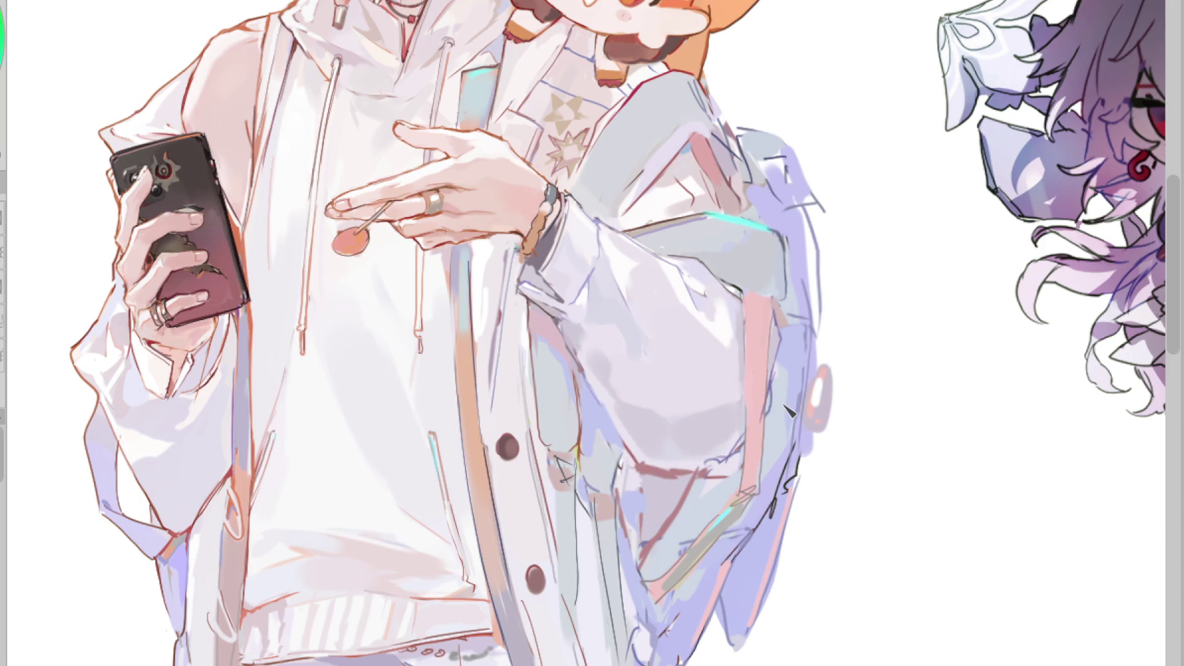
pyautogui.keyDown('alt'); pyautogui.click(134, 388); pyautogui.keyUp('alt')
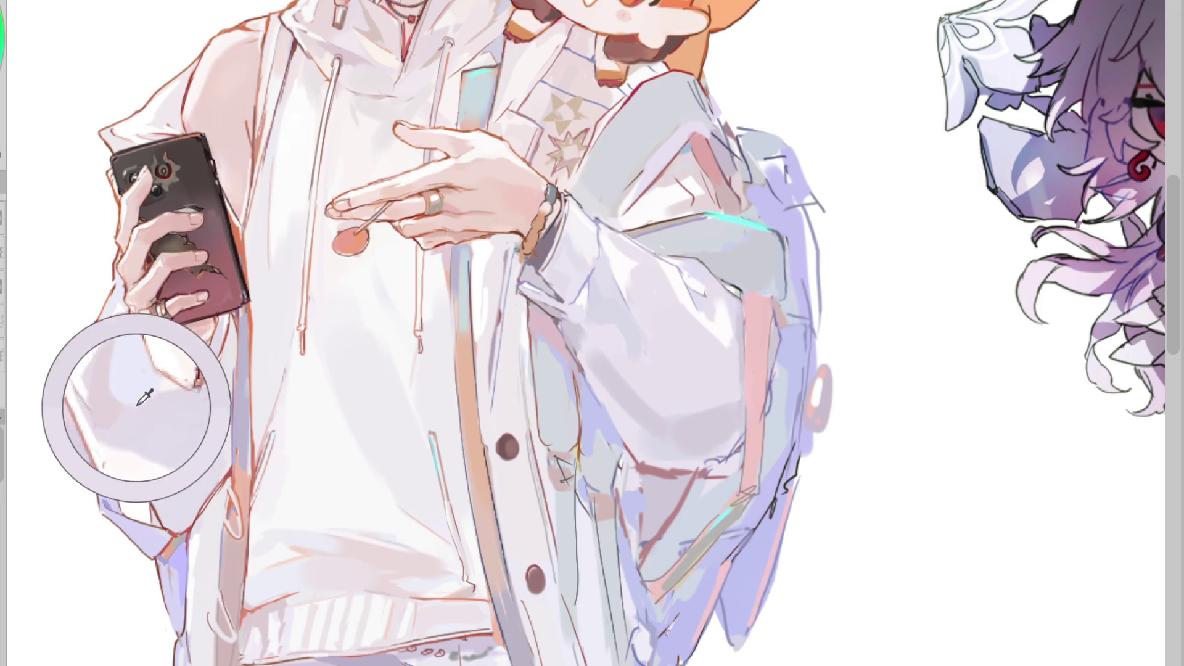
pyautogui.keyDown('alt'); pyautogui.click(641, 389); pyautogui.keyUp('alt')
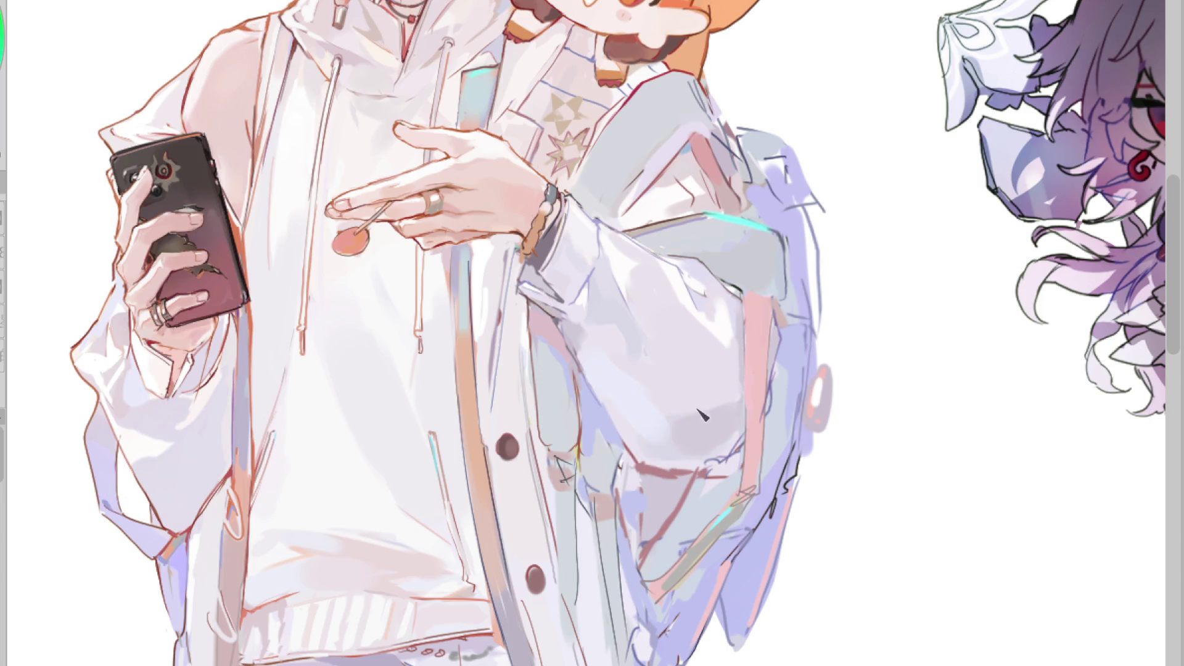
pyautogui.moveTo(719, 412)
pyautogui.mouseDown()
pyautogui.moveTo(679, 401)
pyautogui.moveTo(653, 346)
pyautogui.mouseUp()
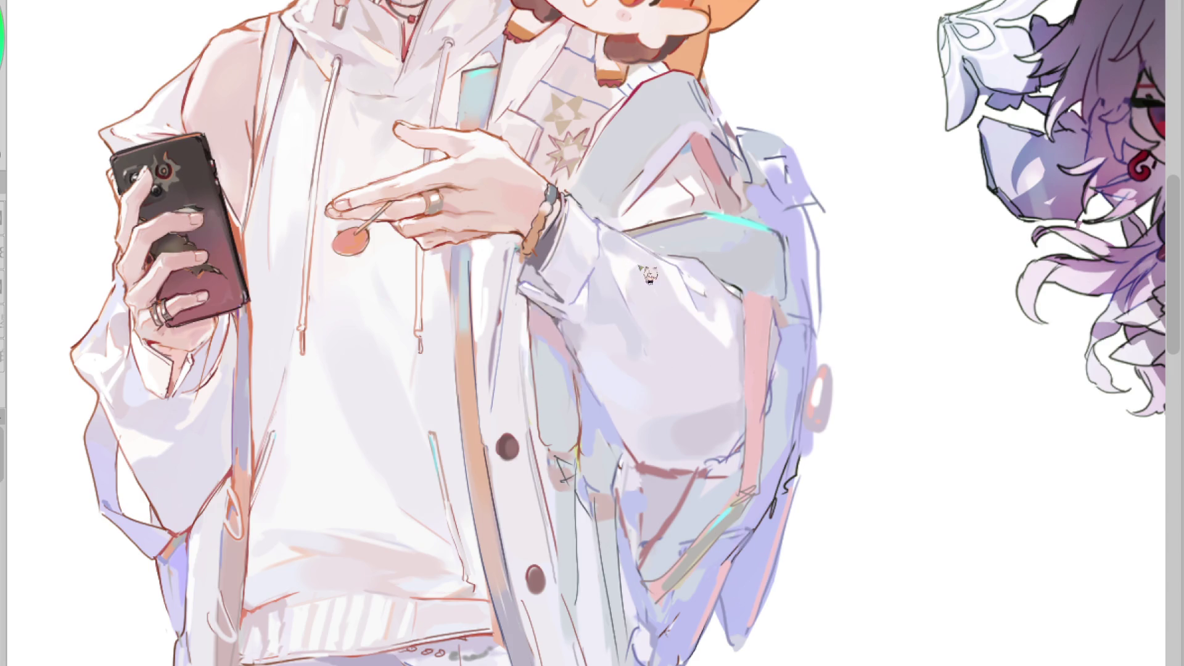
pyautogui.moveTo(684, 273); pyautogui.dragTo(678, 290)
pyautogui.hscroll(5, 586, 333)
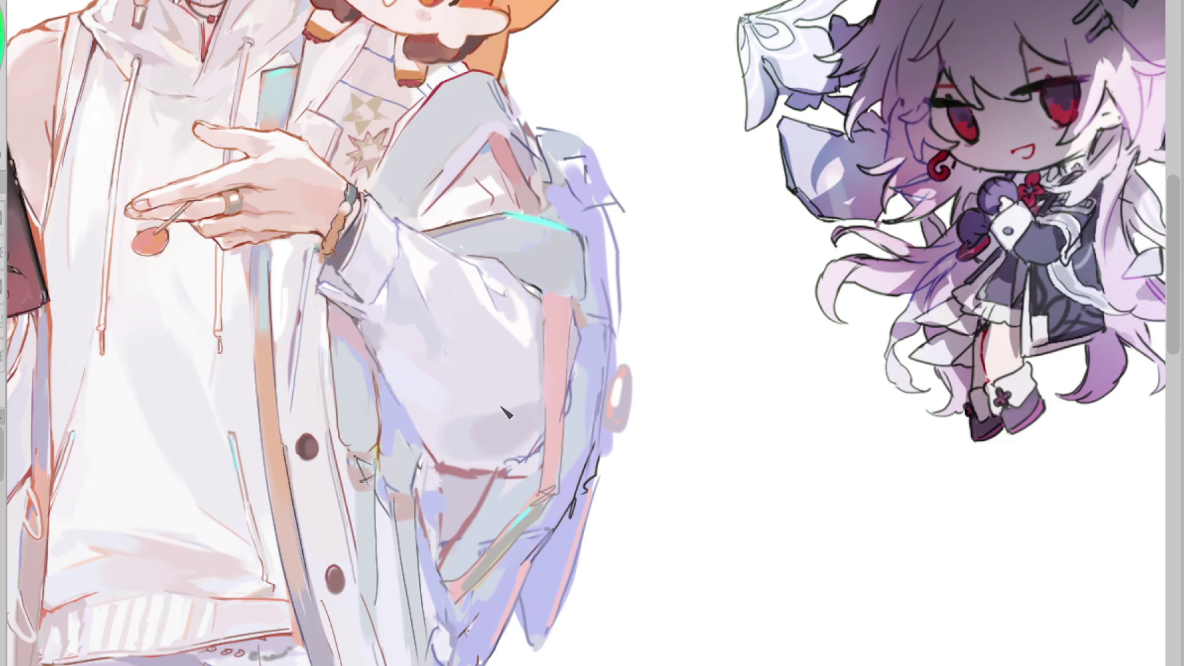
# - Discard a trial white stroke, then sample sleeve greys and blend the sleeve's grey shading
pyautogui.moveTo(426, 368)
pyautogui.mouseDown()
pyautogui.moveTo(507, 417)
pyautogui.moveTo(494, 455)
pyautogui.mouseUp()
pyautogui.hotkey('ctrl', 'z')
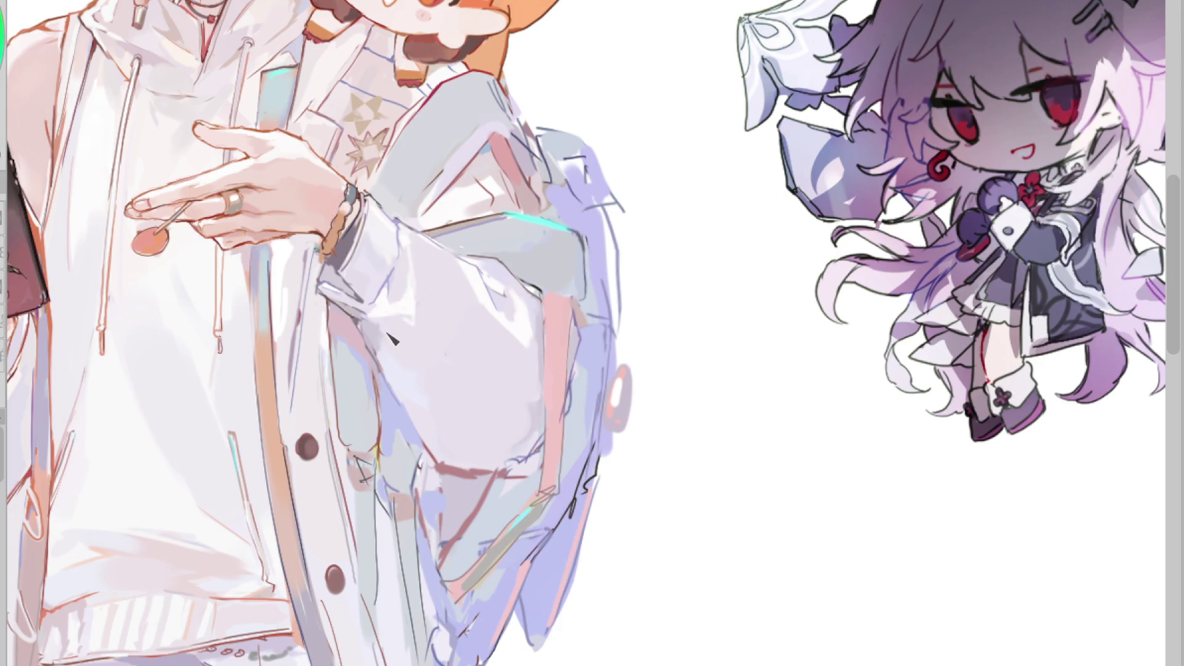
pyautogui.click(408, 353)
pyautogui.click(410, 369)
pyautogui.click(529, 302)
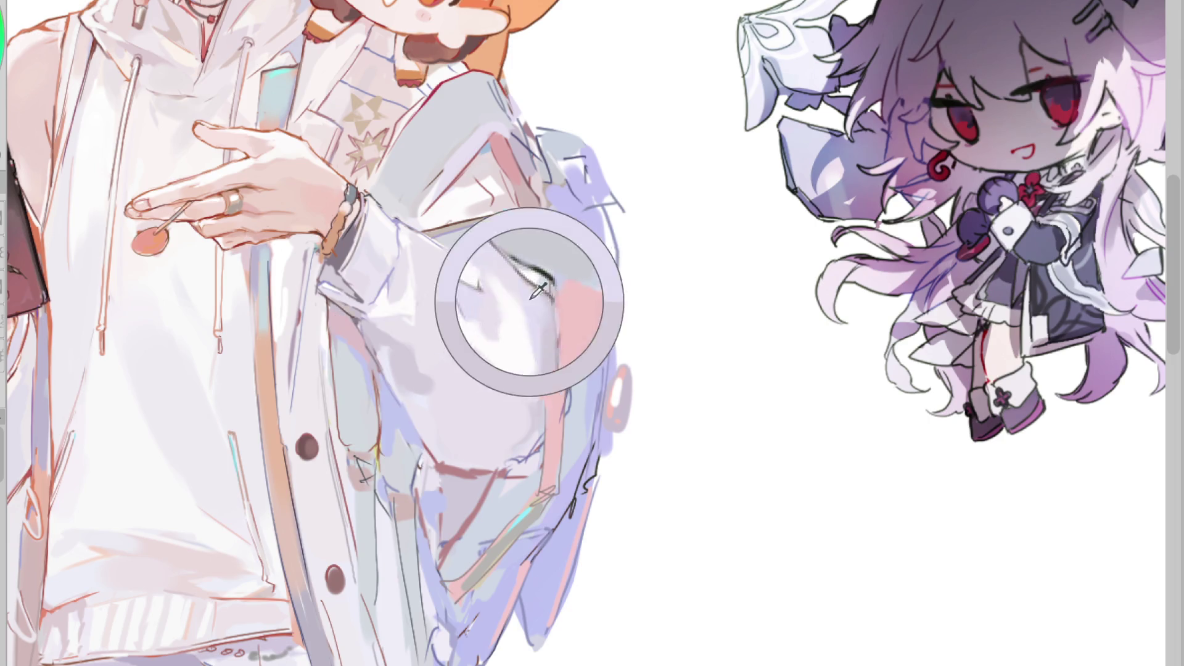
pyautogui.click(399, 364)
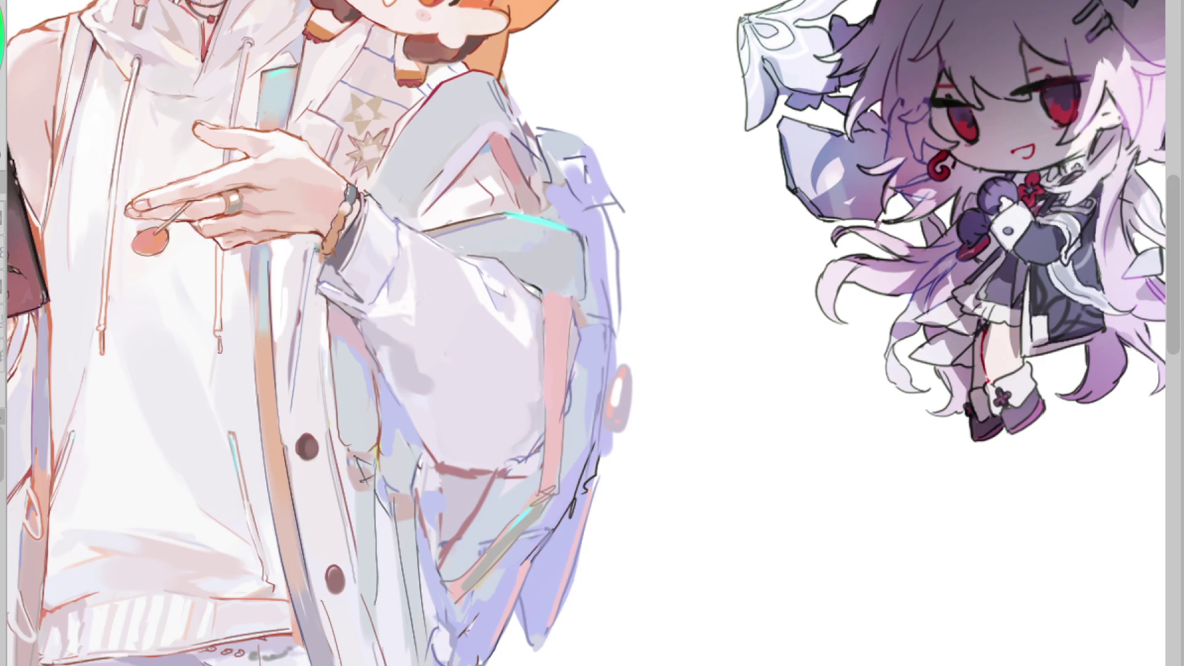
pyautogui.moveTo(416, 350); pyautogui.dragTo(452, 382)
pyautogui.press('h')
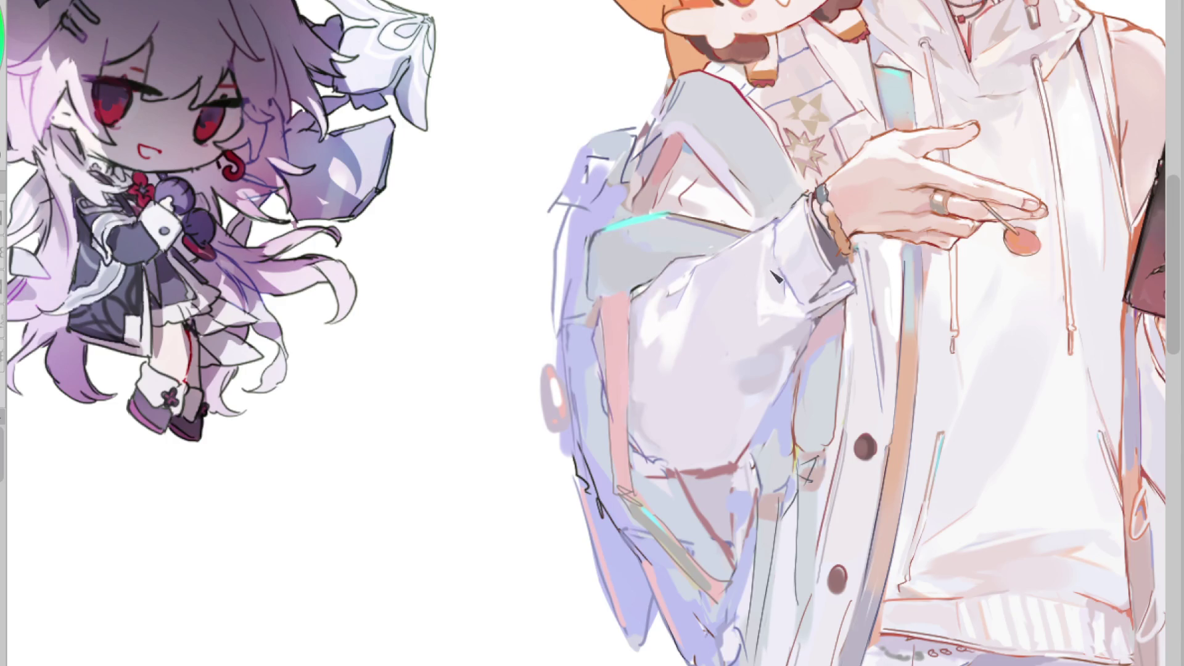
# - Sample several sleeve colours, restore the unmirrored view, and adjust the brush size
pyautogui.keyDown('ctrl'); pyautogui.click(752, 245); pyautogui.keyUp('ctrl')
pyautogui.keyDown('ctrl'); pyautogui.click(753, 359); pyautogui.keyUp('ctrl')
pyautogui.keyDown('ctrl'); pyautogui.click(729, 269); pyautogui.keyUp('ctrl')
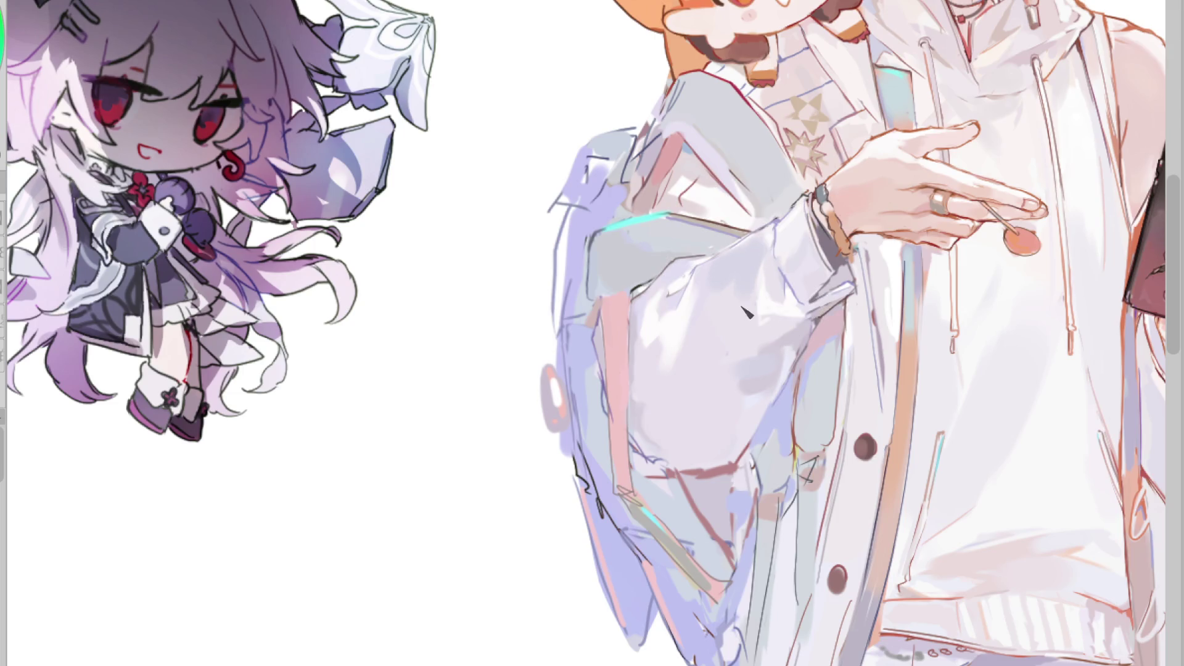
pyautogui.keyDown('ctrl'); pyautogui.click(712, 296); pyautogui.keyUp('ctrl')
pyautogui.keyDown('ctrl'); pyautogui.click(717, 280); pyautogui.keyUp('ctrl')
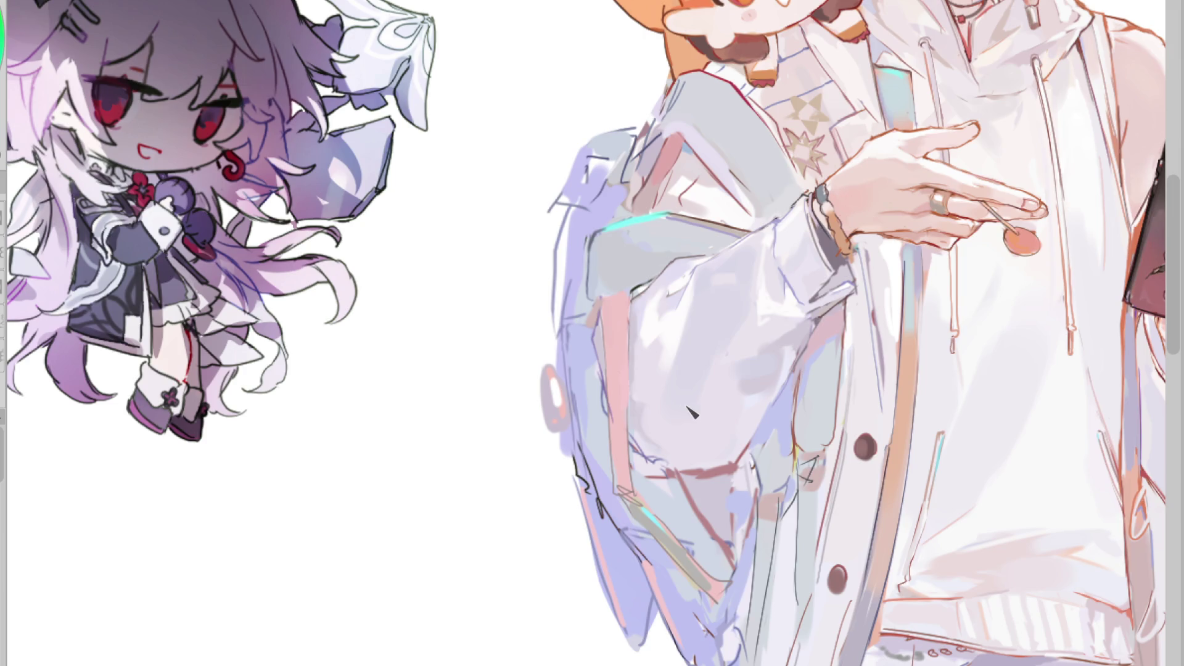
pyautogui.keyDown('ctrl'); pyautogui.click(757, 333); pyautogui.keyUp('ctrl')
pyautogui.keyDown('ctrl'); pyautogui.click(764, 366); pyautogui.keyUp('ctrl')
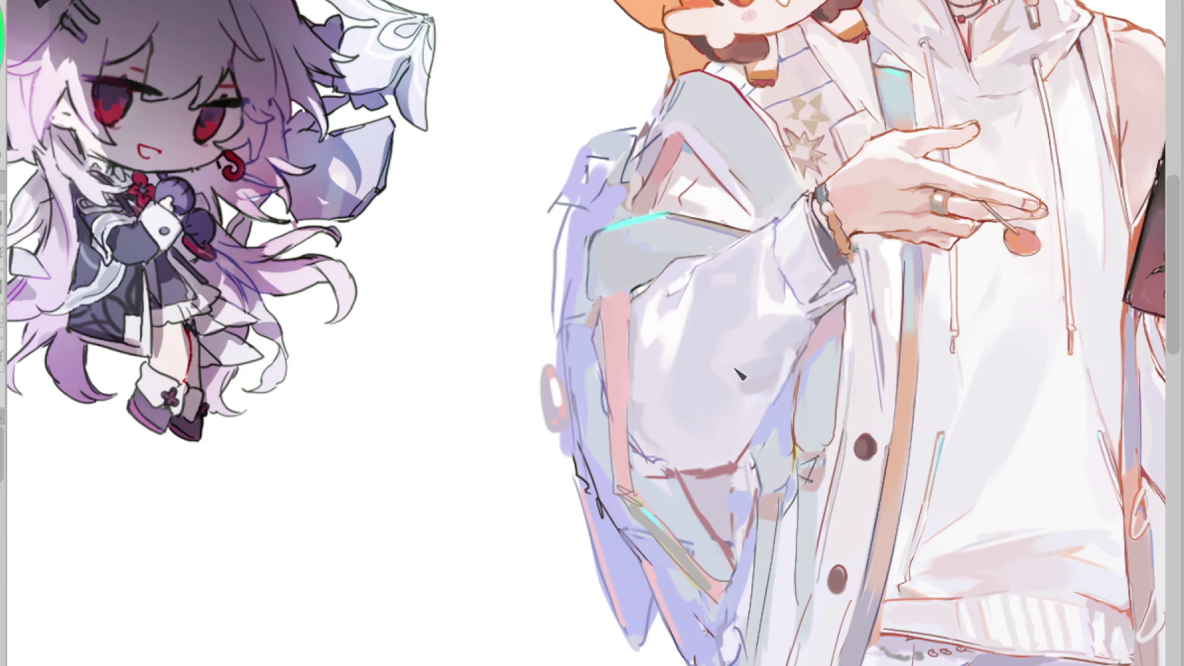
pyautogui.press('h')
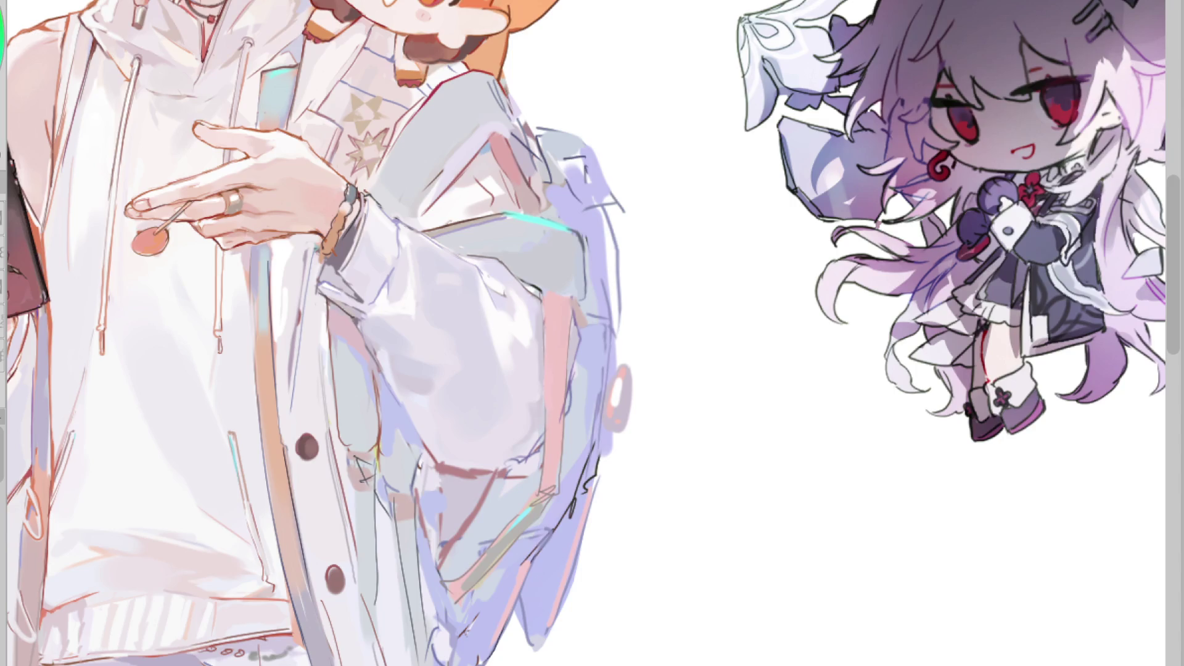
pyautogui.scroll(-2, 573, 302)
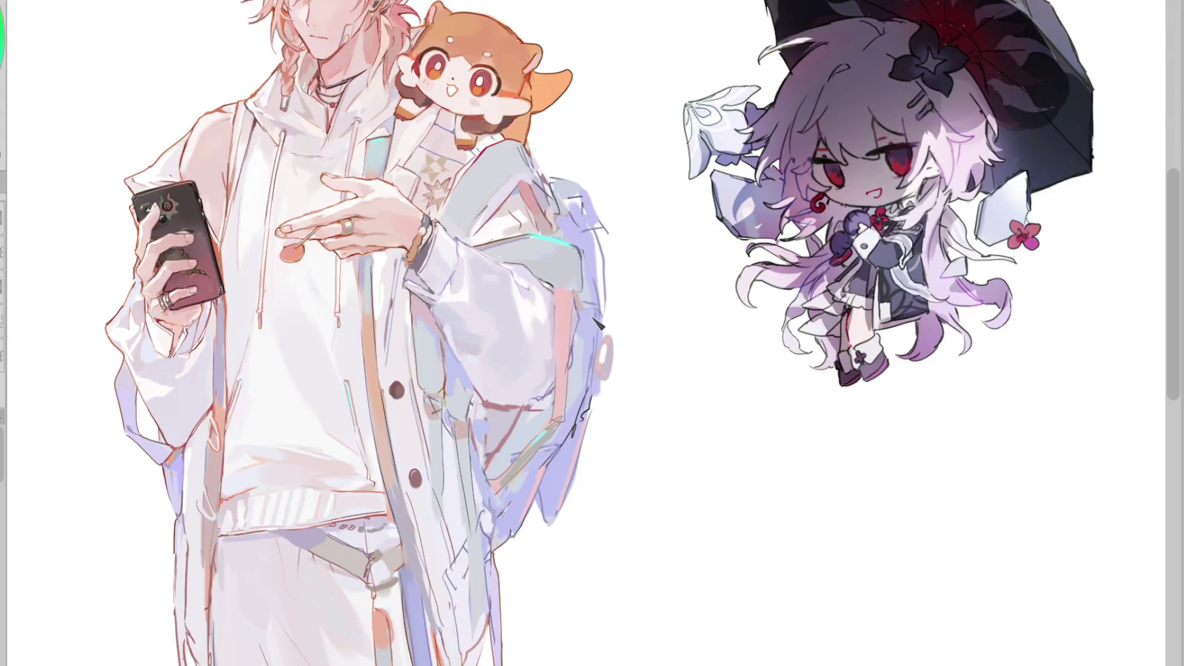
pyautogui.moveTo(159, 363); pyautogui.dragTo(238, 348)
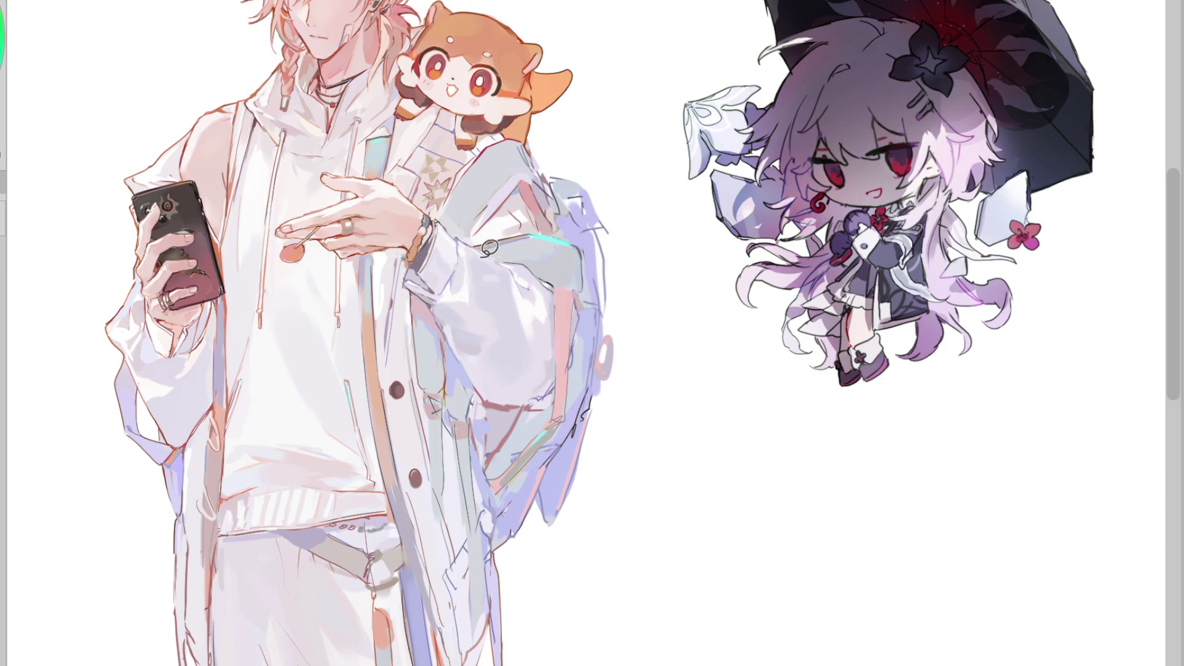
pyautogui.scroll(1, 459, 246)
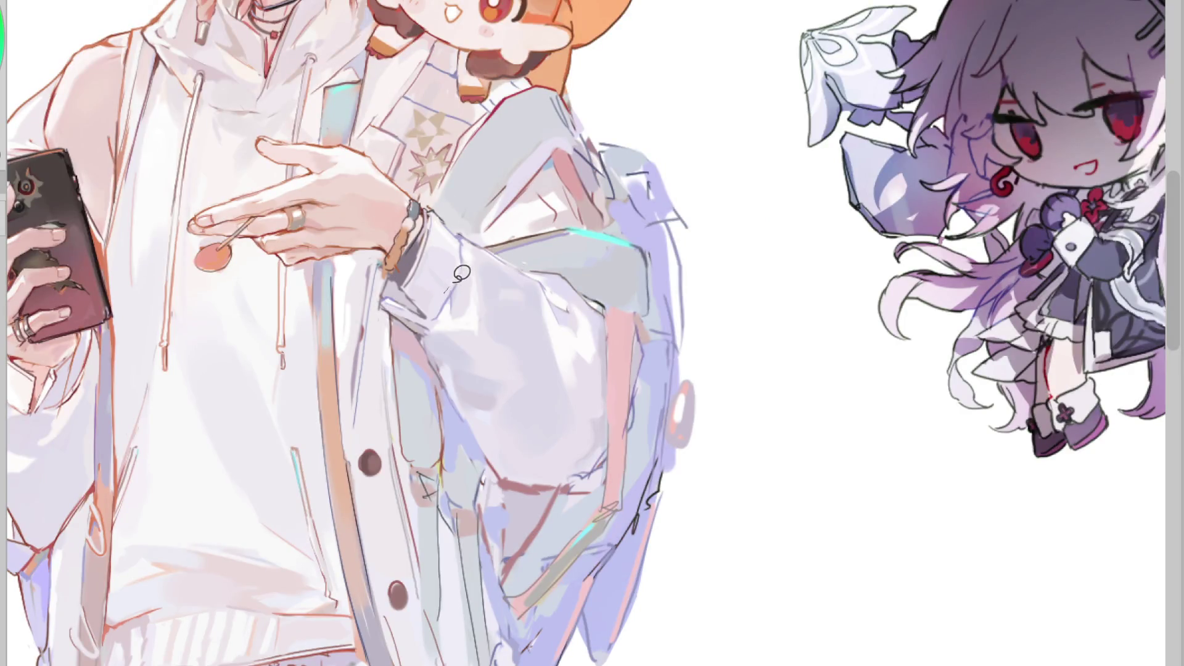
# - Try and remove curved, vertical and V-shaped fold lines on the cuff; nudge the selected sleeve area up-left
pyautogui.moveTo(422, 287); pyautogui.dragTo(477, 318)
pyautogui.hotkey('ctrl', 'z')
pyautogui.hotkey('ctrl', 'z')
pyautogui.moveTo(472, 316); pyautogui.dragTo(472, 337)
pyautogui.hotkey('ctrl', 'z')
pyautogui.moveTo(496, 392); pyautogui.dragTo(490, 423)
pyautogui.hotkey('ctrl', 'z')
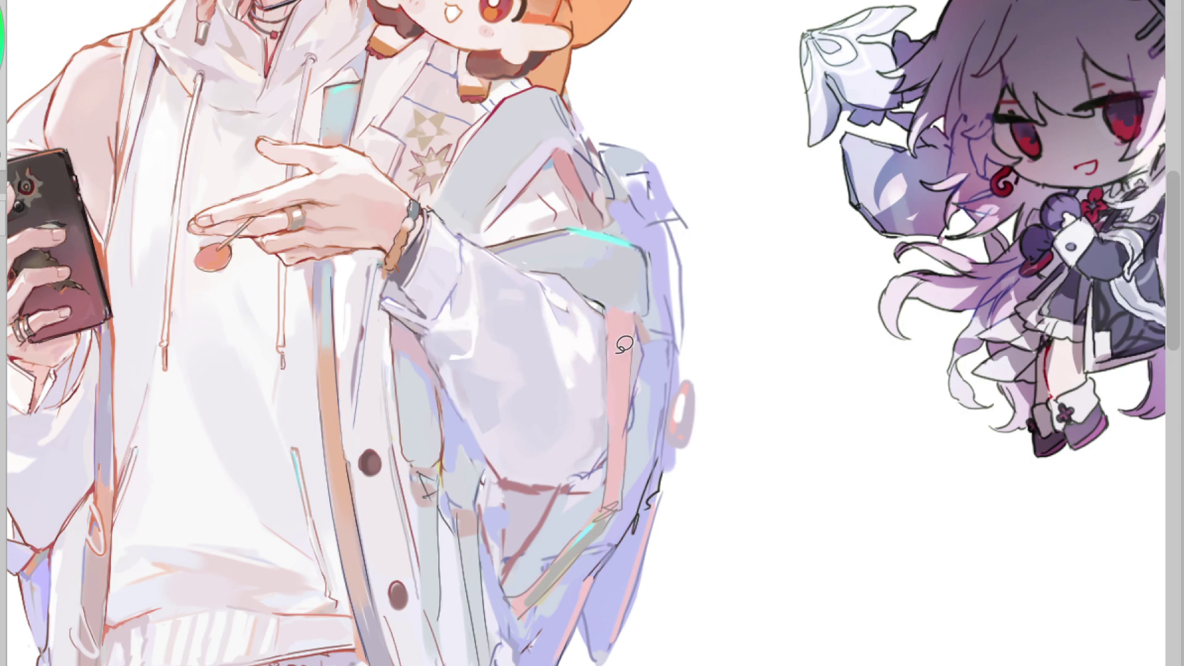
pyautogui.moveTo(529, 382); pyautogui.dragTo(511, 373)
pyautogui.hotkey('ctrl', 'z')
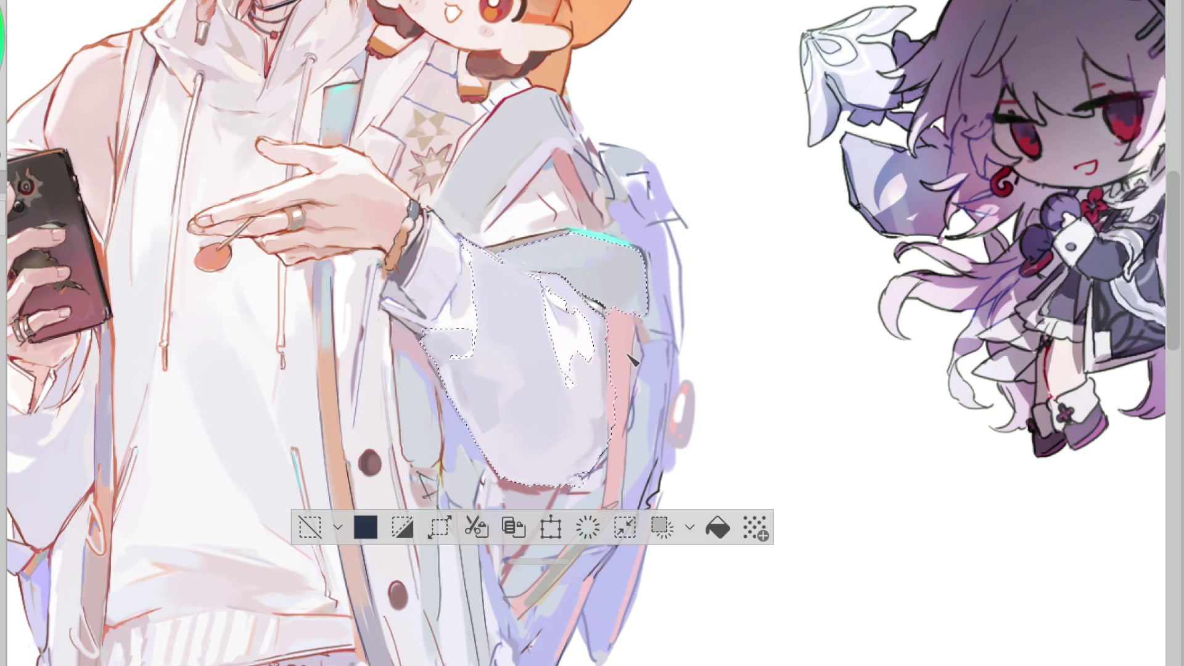
# - Deselect the sleeve, pick up its light colour, and mirror the canvas view
pyautogui.click(310, 527)
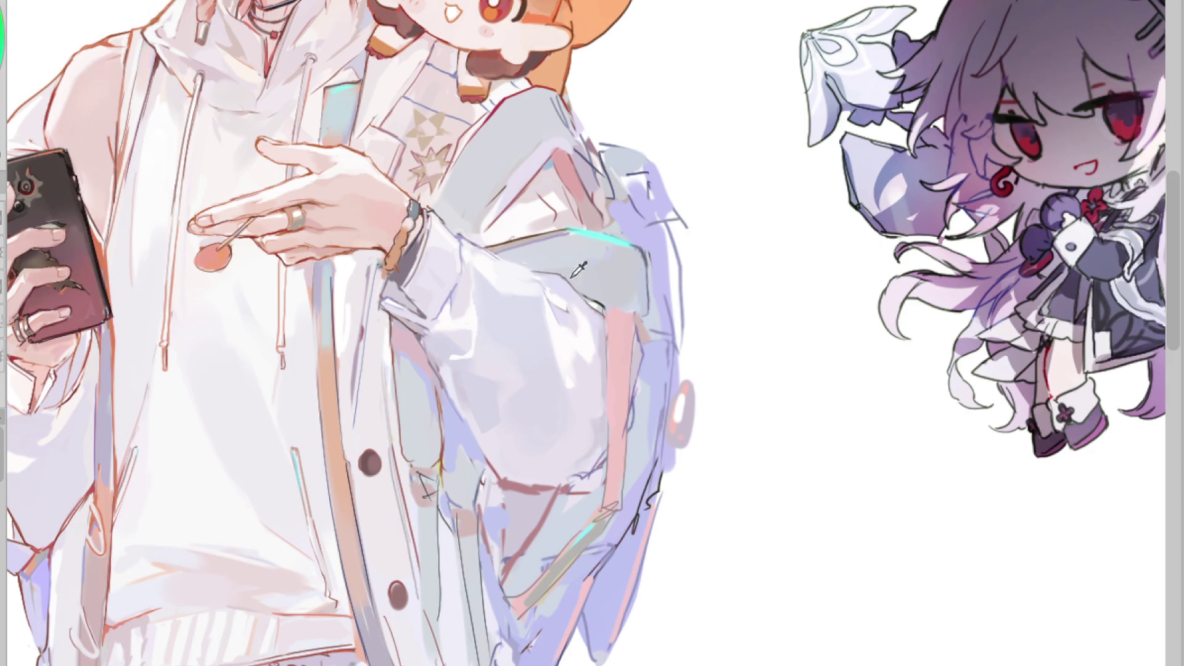
pyautogui.keyDown('alt'); pyautogui.click(537, 284); pyautogui.keyUp('alt')
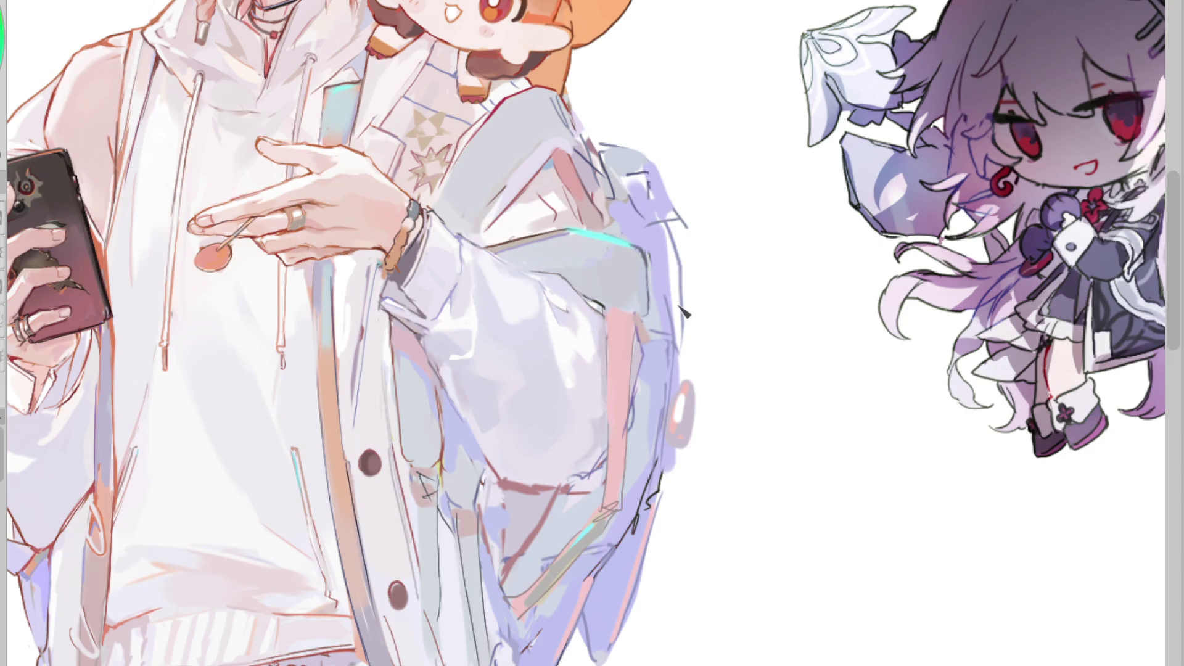
pyautogui.press('h')
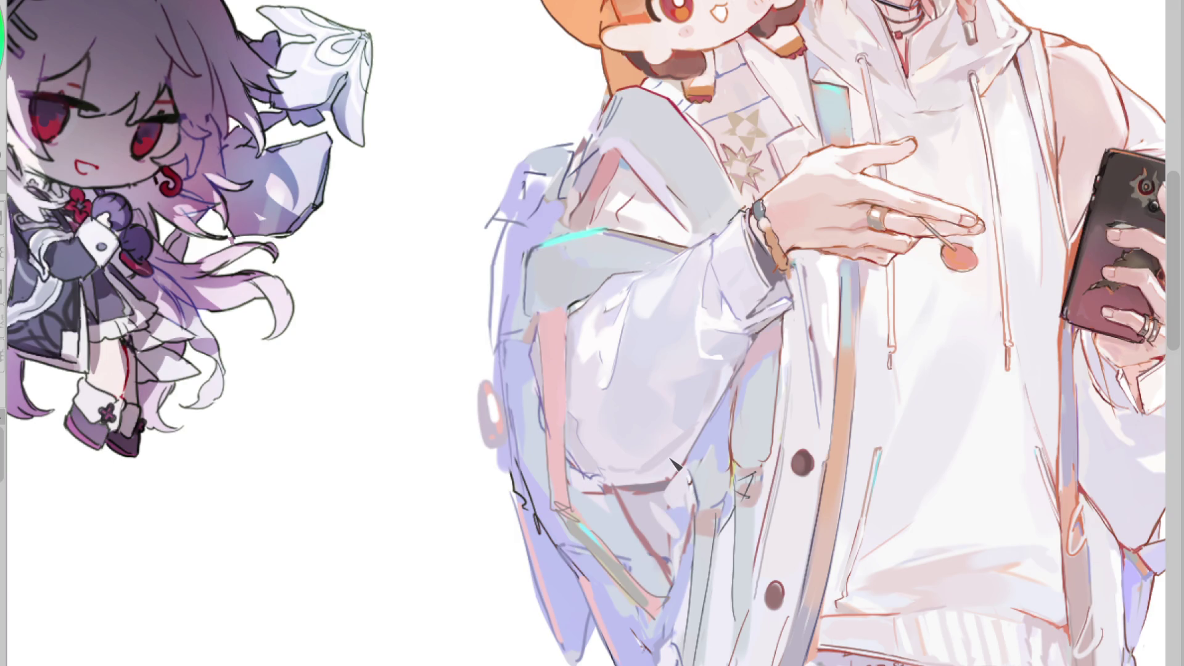
# - Return the view to normal orientation and sample a colour from the sleeve
pyautogui.press('h')
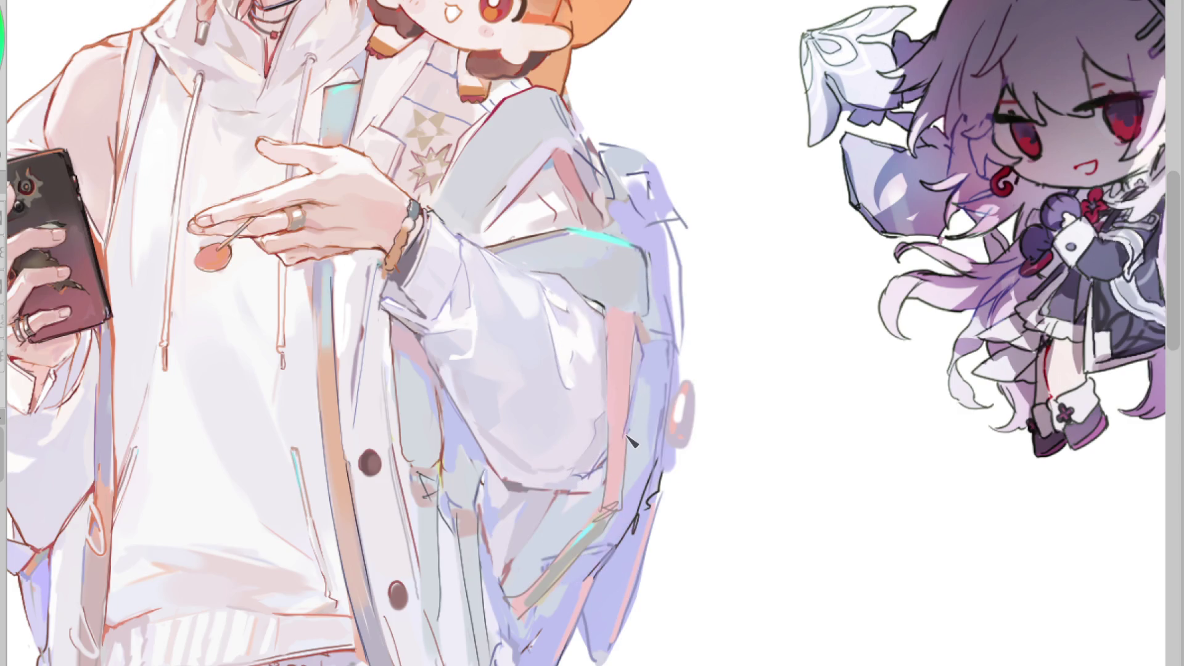
pyautogui.keyDown('ctrl'); pyautogui.click(641, 361); pyautogui.keyUp('ctrl')
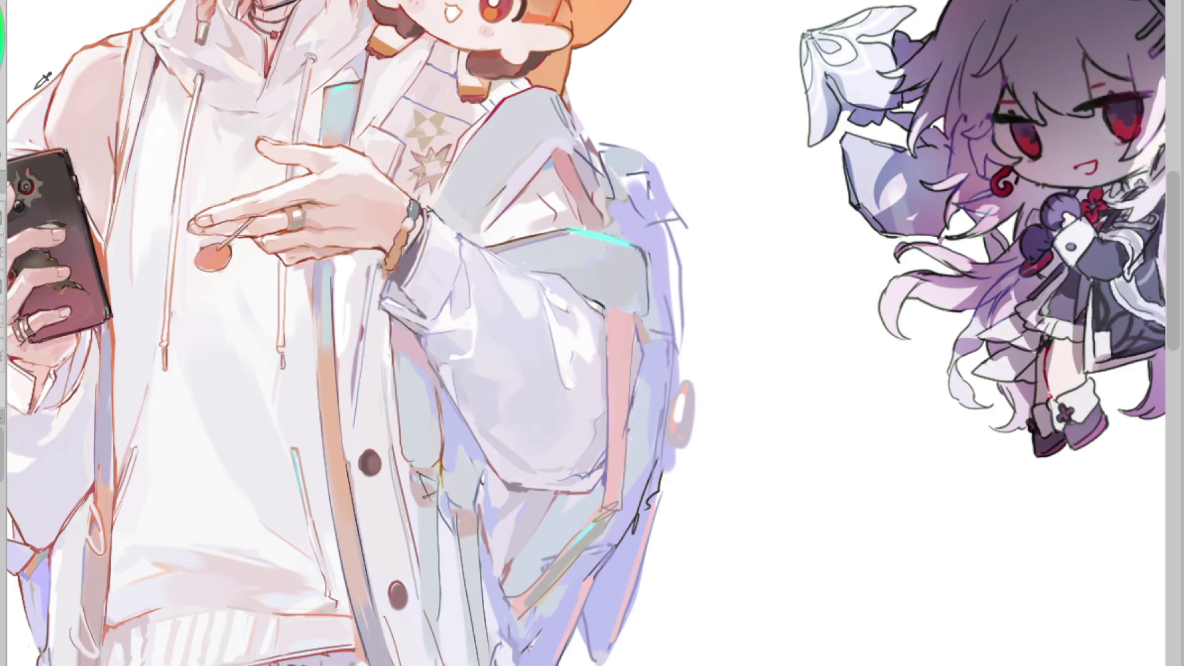
# - Draw dark lines along the sleeve's lower edge and the pink strap, plus a light cyan edge accent
pyautogui.scroll(2, 480, 198)
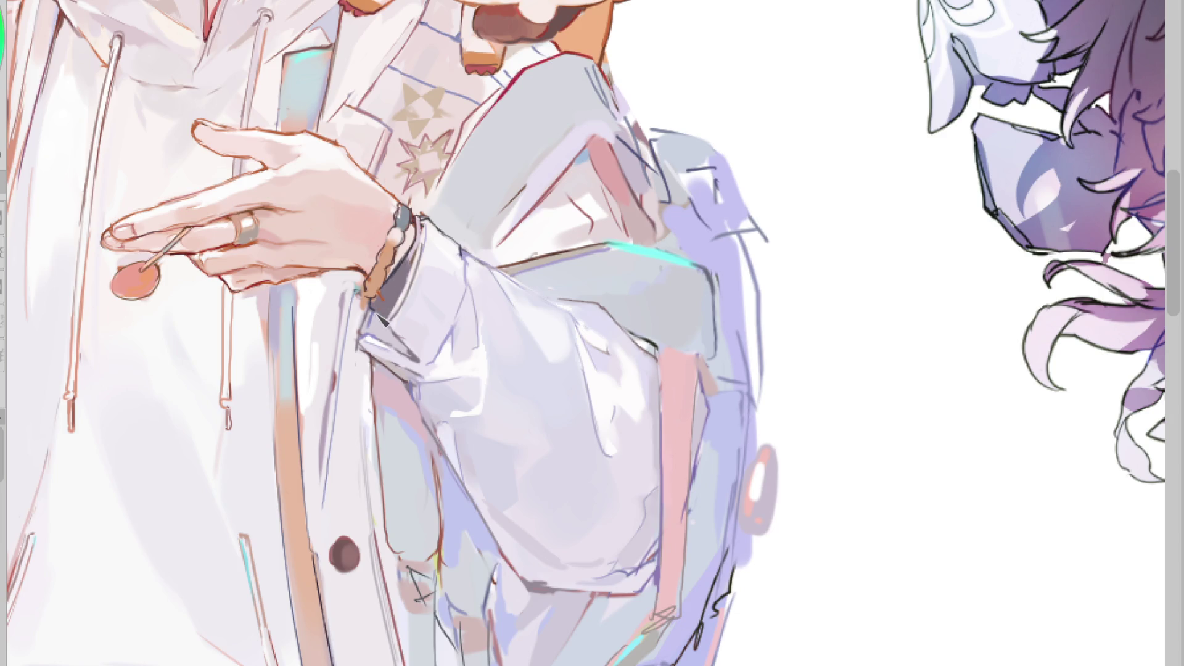
pyautogui.keyDown('alt'); pyautogui.click(398, 330); pyautogui.keyUp('alt')
pyautogui.moveTo(648, 343); pyautogui.dragTo(706, 363)
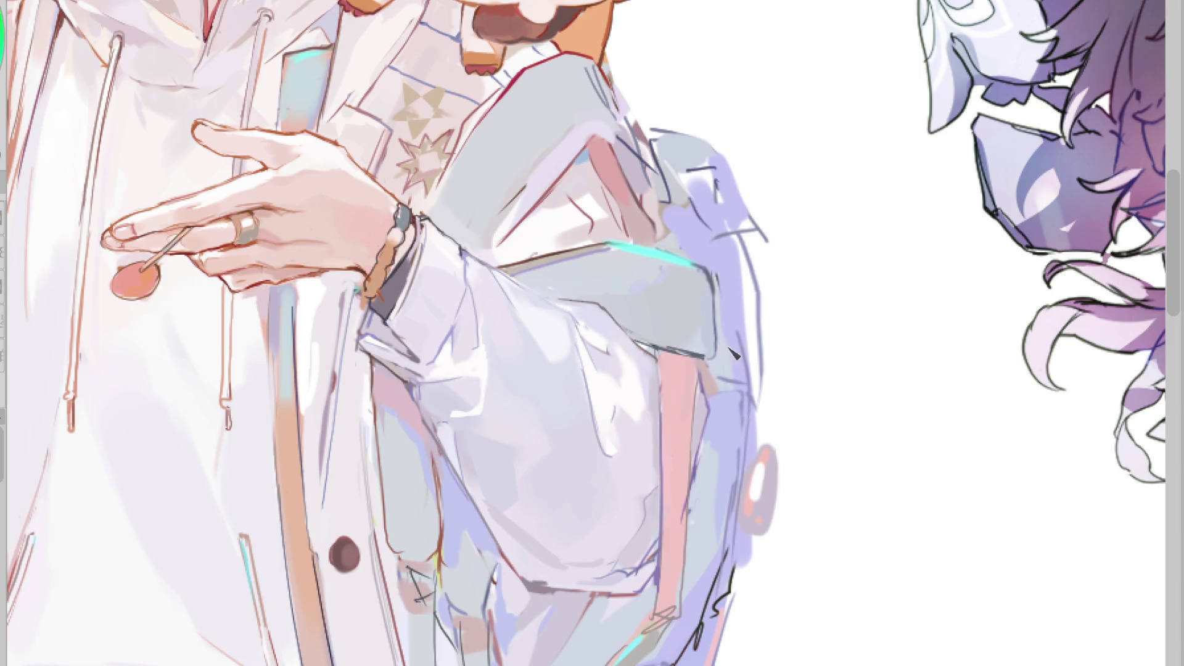
pyautogui.moveTo(696, 357); pyautogui.dragTo(703, 378)
pyautogui.moveTo(717, 309); pyautogui.dragTo(712, 281)
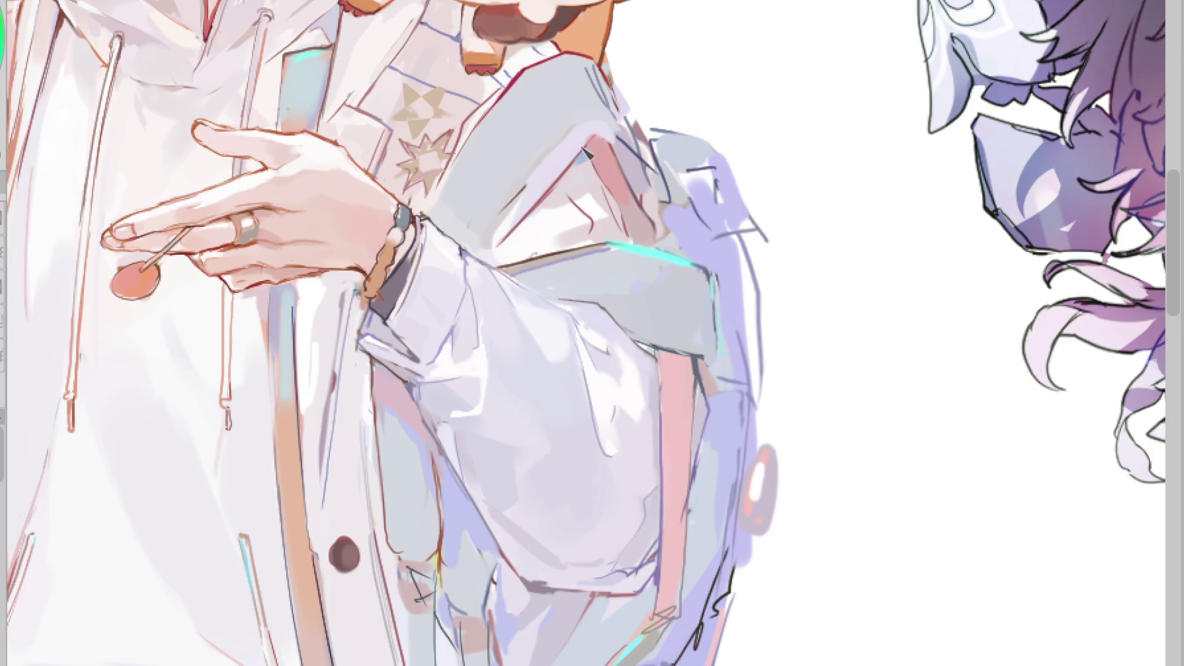
# - Sample greys from the sleeve and paint a soft light highlight stroke on it
pyautogui.keyDown('alt'); pyautogui.click(586, 169); pyautogui.keyUp('alt')
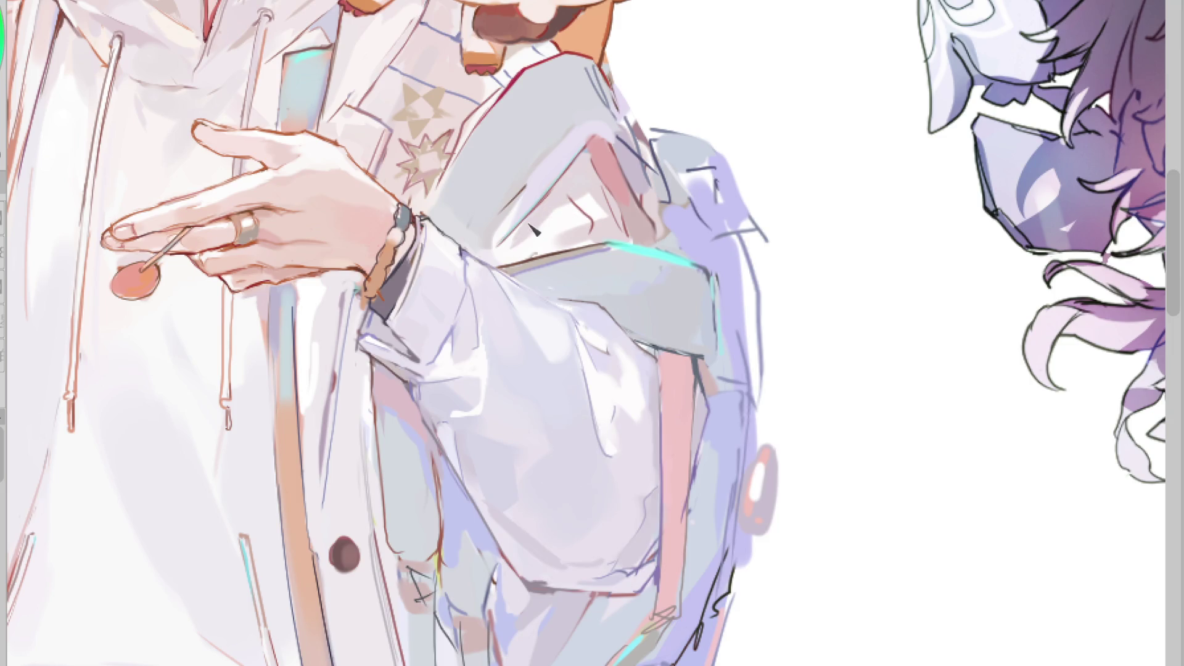
pyautogui.keyDown('alt'); pyautogui.click(543, 252); pyautogui.keyUp('alt')
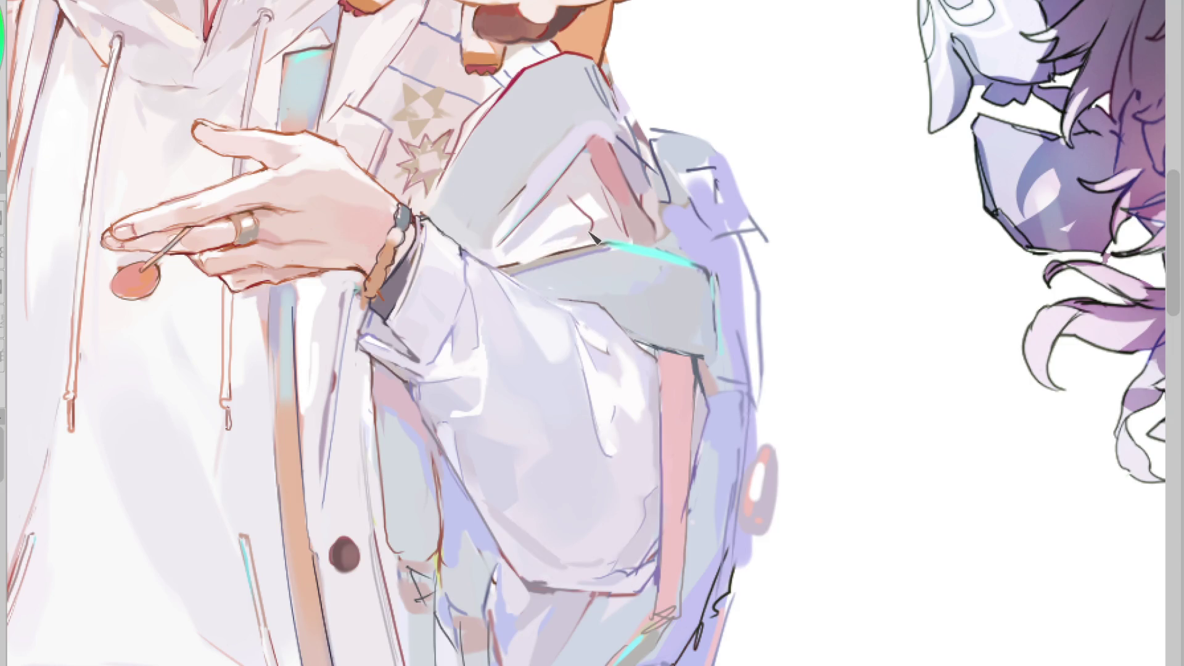
pyautogui.keyDown('alt'); pyautogui.click(609, 333); pyautogui.keyUp('alt')
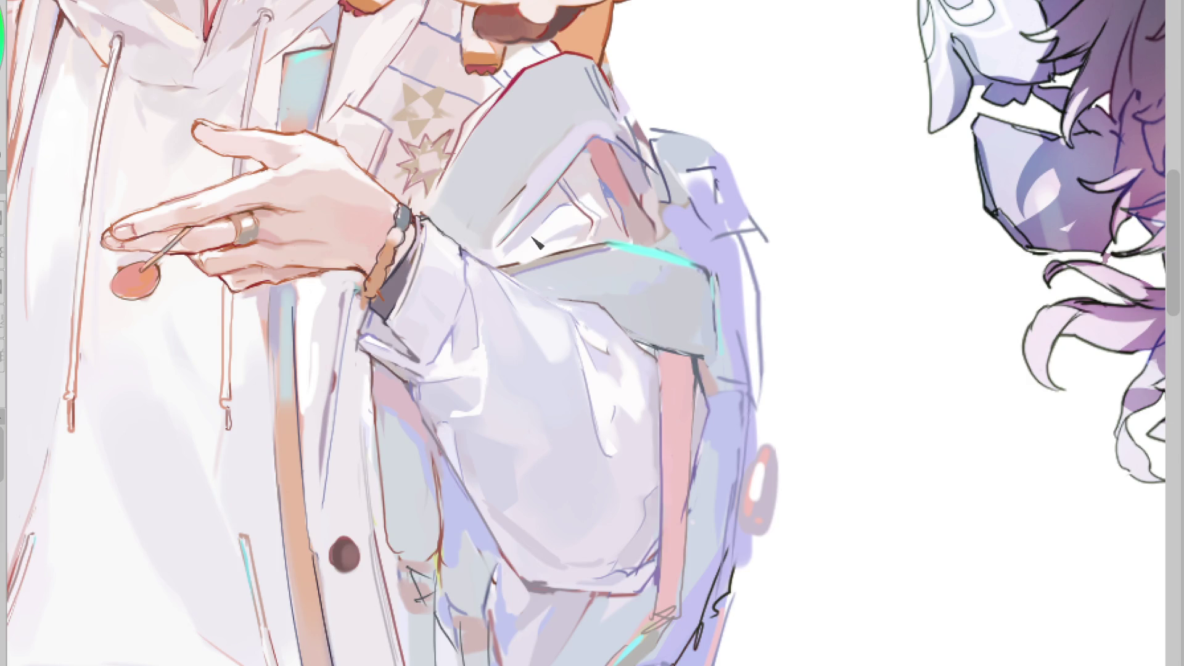
pyautogui.moveTo(510, 255)
pyautogui.mouseDown()
pyautogui.moveTo(494, 272)
pyautogui.moveTo(512, 253)
pyautogui.mouseUp()
pyautogui.scroll(-1, 376, 288)
# - Dab a white highlight onto the bracelet bead
pyautogui.scroll(1, 360, 323)
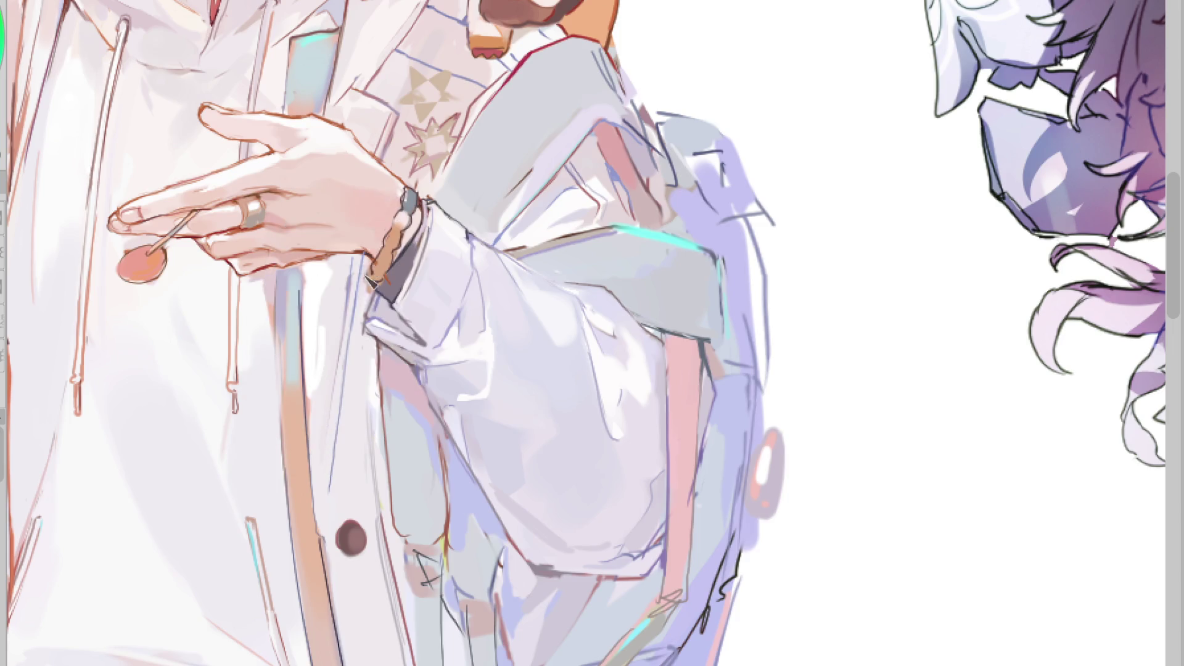
pyautogui.keyDown('ctrl'); pyautogui.click(357, 277); pyautogui.keyUp('ctrl')
pyautogui.click(387, 266)
pyautogui.hotkey('ctrl', 'z')
pyautogui.click(382, 272)
# - Draw a thin dark line beside the coat button and paint grey-lavender over the coat's coloured strip
pyautogui.moveTo(339, 397); pyautogui.dragTo(331, 542)
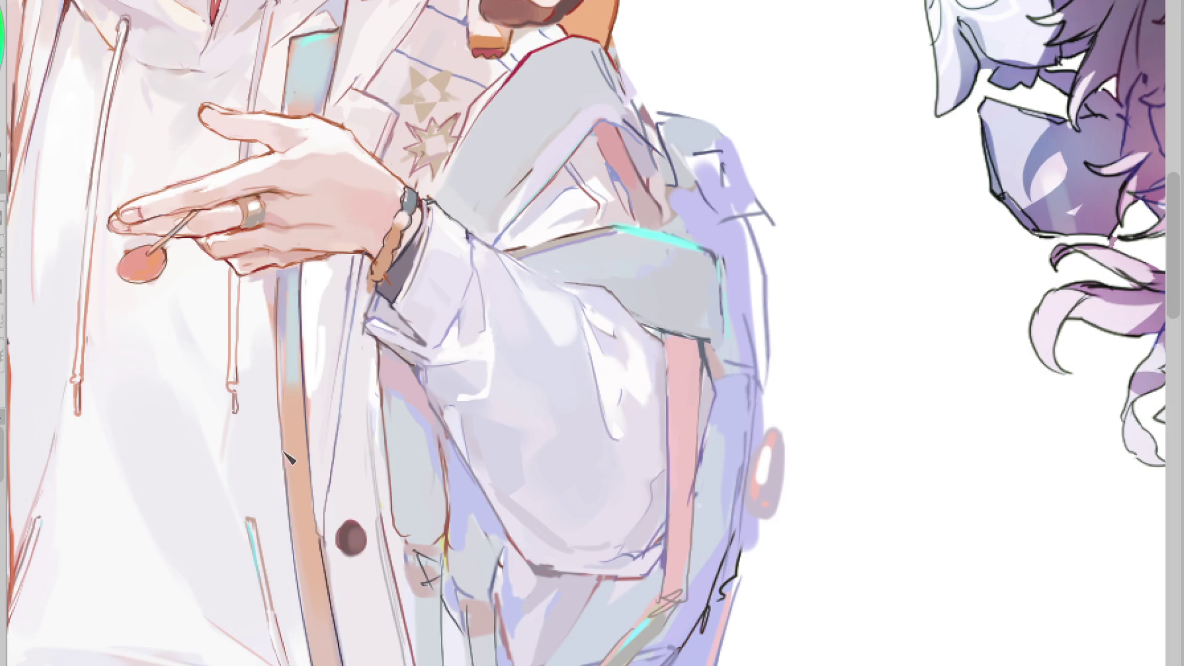
pyautogui.moveTo(283, 348)
pyautogui.mouseDown()
pyautogui.moveTo(288, 284)
pyautogui.moveTo(297, 354)
pyautogui.moveTo(294, 281)
pyautogui.moveTo(302, 377)
pyautogui.moveTo(290, 407)
pyautogui.moveTo(311, 450)
pyautogui.moveTo(330, 563)
pyautogui.mouseUp()
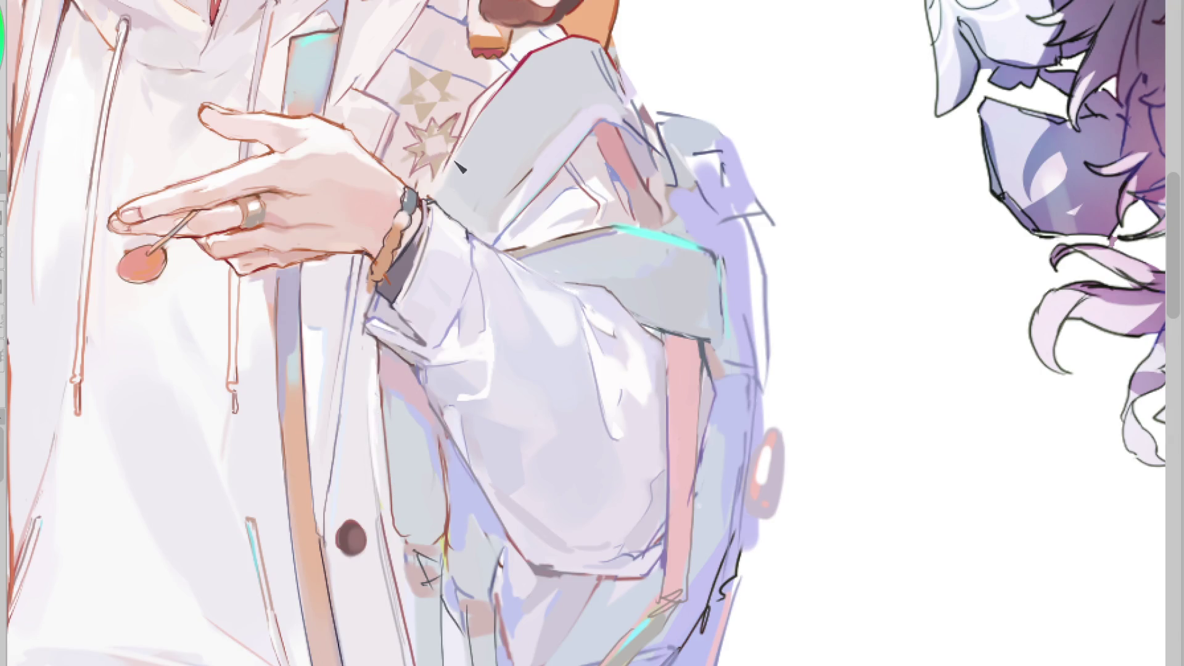
pyautogui.keyDown('alt'); pyautogui.click(374, 304); pyautogui.keyUp('alt')
pyautogui.keyDown('alt'); pyautogui.click(368, 324); pyautogui.keyUp('alt')
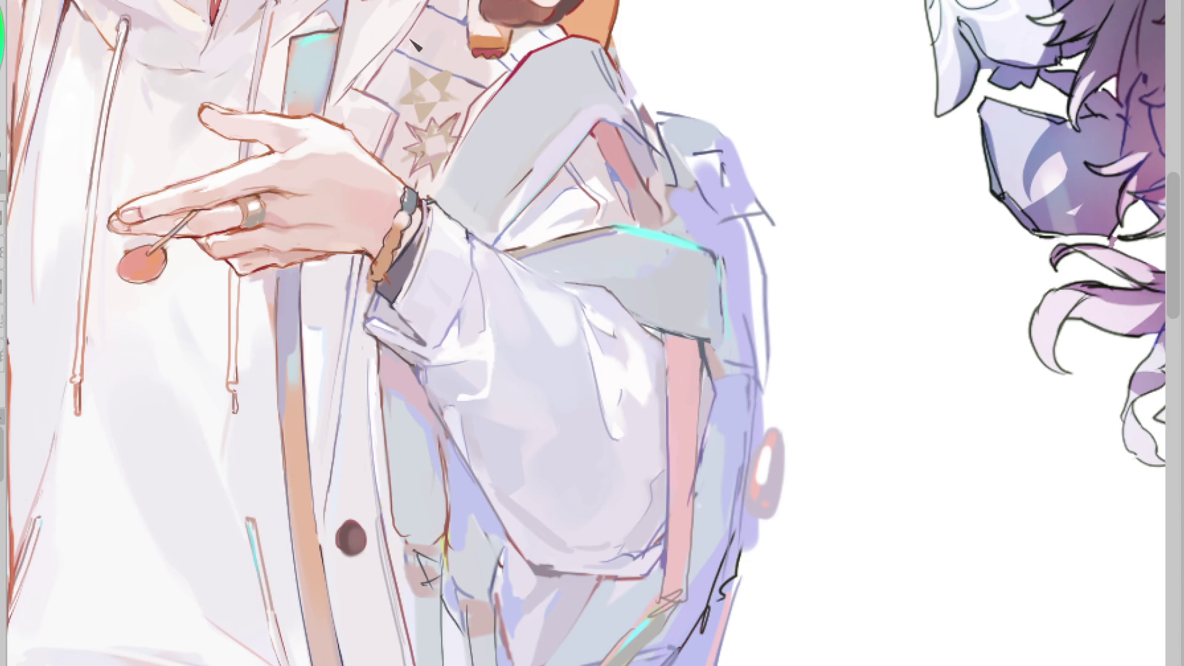
pyautogui.moveTo(364, 284); pyautogui.dragTo(336, 476)
pyautogui.hotkey('ctrl', 'z')
pyautogui.moveTo(1169, 284); pyautogui.dragTo(1177, 327)
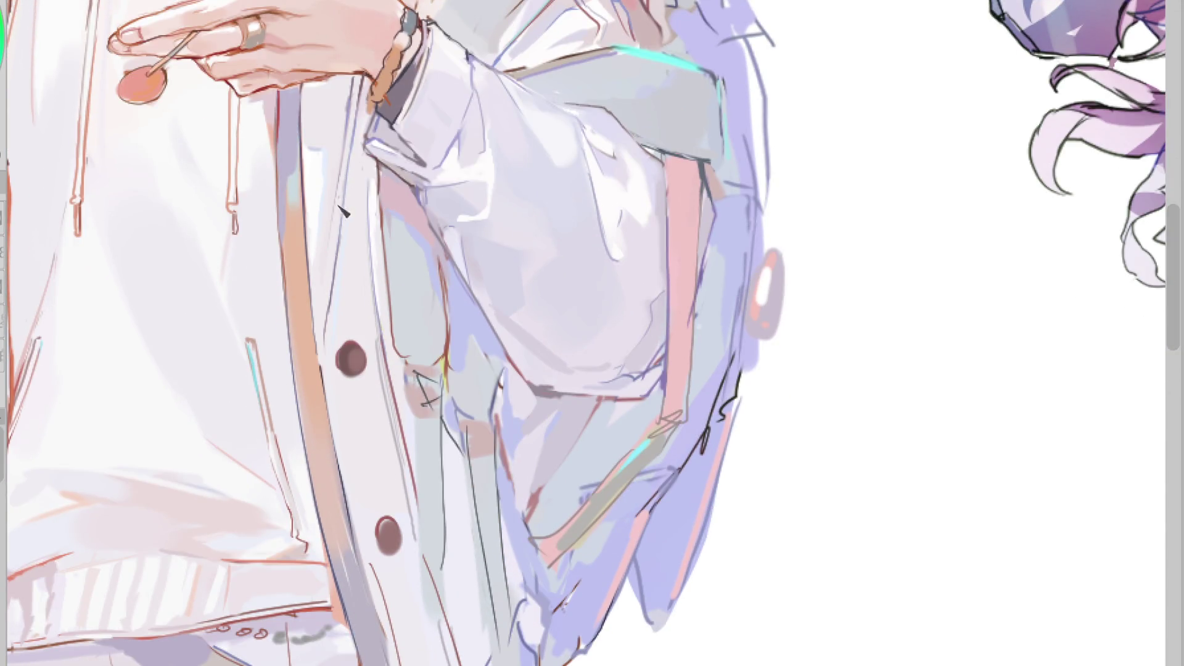
# - Draw dark lines down the placket's left edge and lower coat, and darken the coat buttons
pyautogui.moveTo(302, 395); pyautogui.dragTo(345, 616)
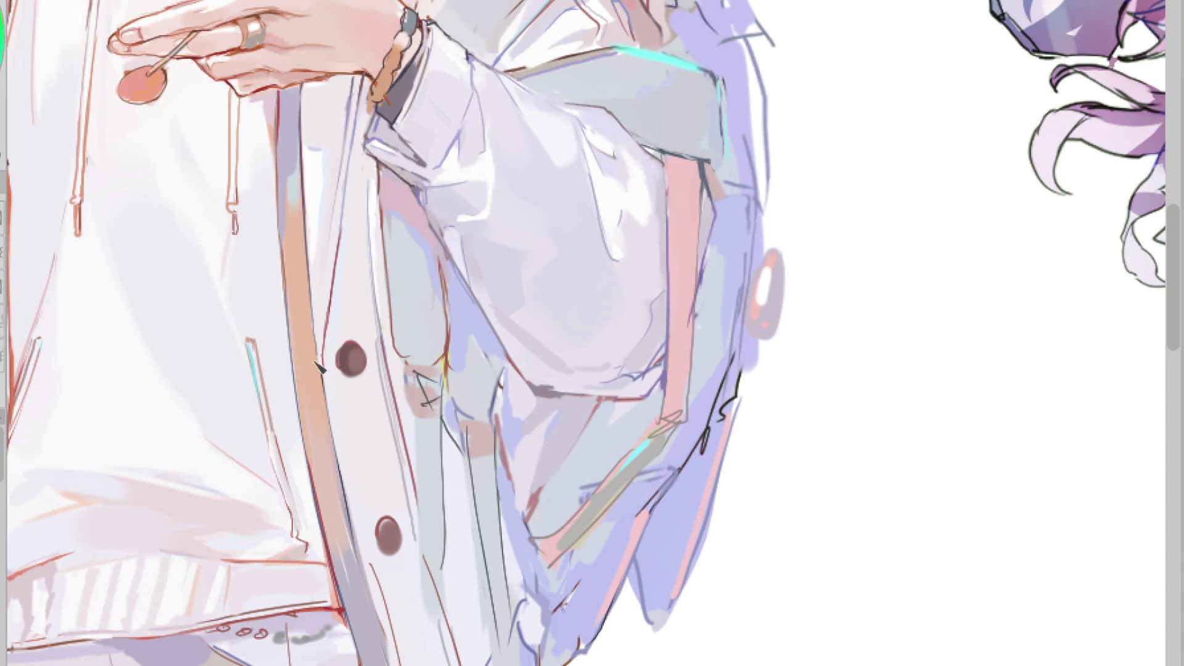
pyautogui.hotkey('ctrl', 'z')
pyautogui.moveTo(307, 279)
pyautogui.mouseDown()
pyautogui.moveTo(325, 368)
pyautogui.moveTo(358, 371)
pyautogui.mouseUp()
pyautogui.moveTo(389, 523)
pyautogui.mouseDown()
pyautogui.moveTo(401, 544)
pyautogui.moveTo(383, 553)
pyautogui.mouseUp()
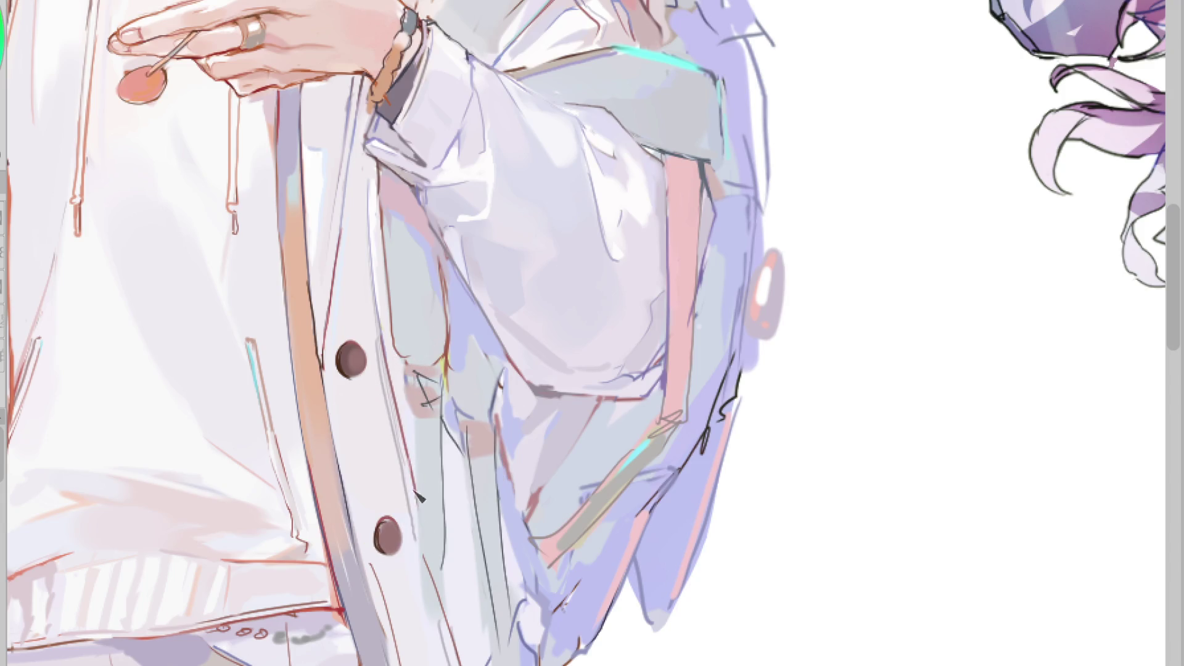
pyautogui.moveTo(434, 607); pyautogui.dragTo(452, 664)
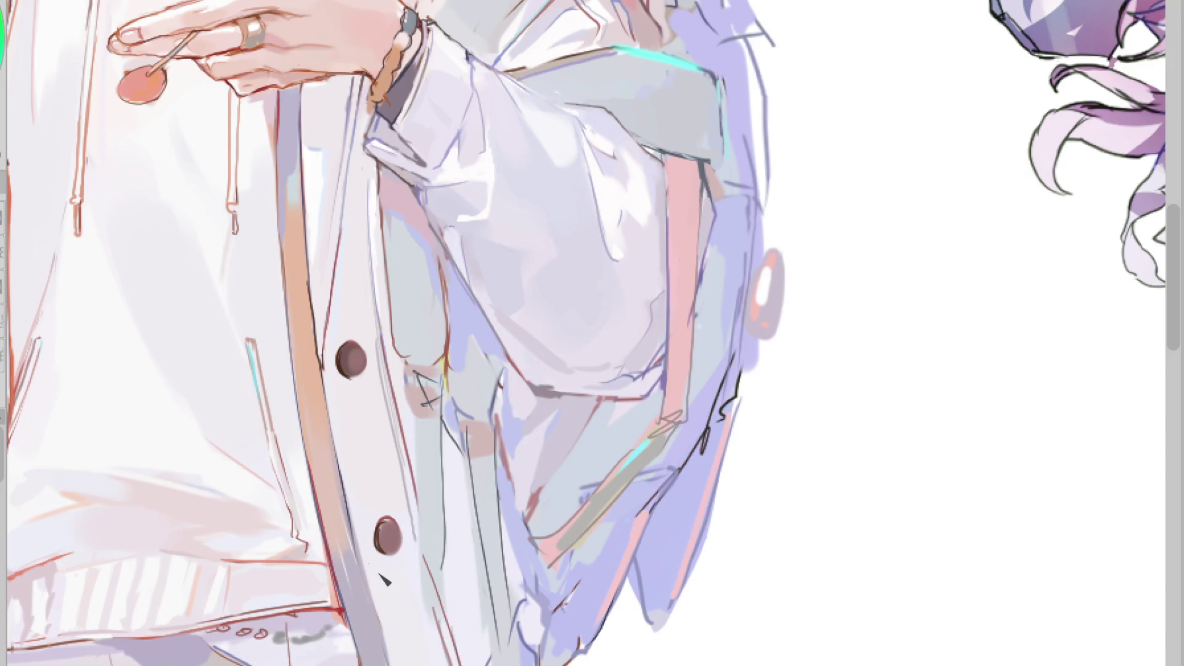
pyautogui.scroll(-1, 397, 467)
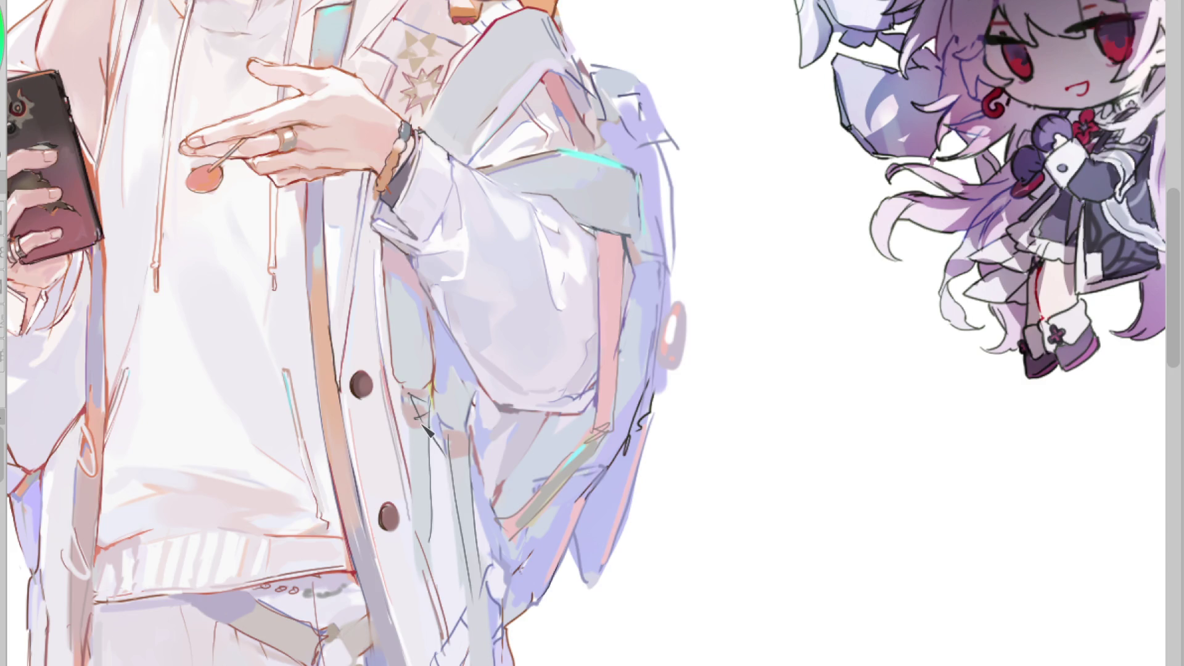
# - After a mirrored check, repaint the coat edge beside the buttons and nearby sleeve light bluish grey
pyautogui.press('h')
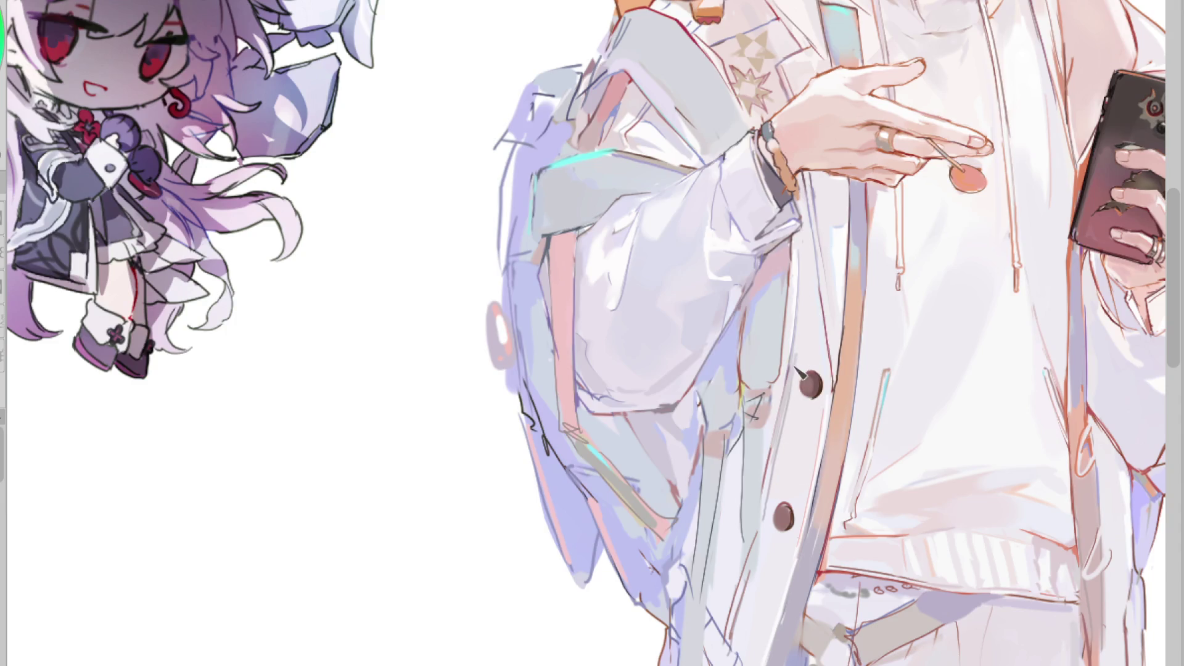
pyautogui.press('h')
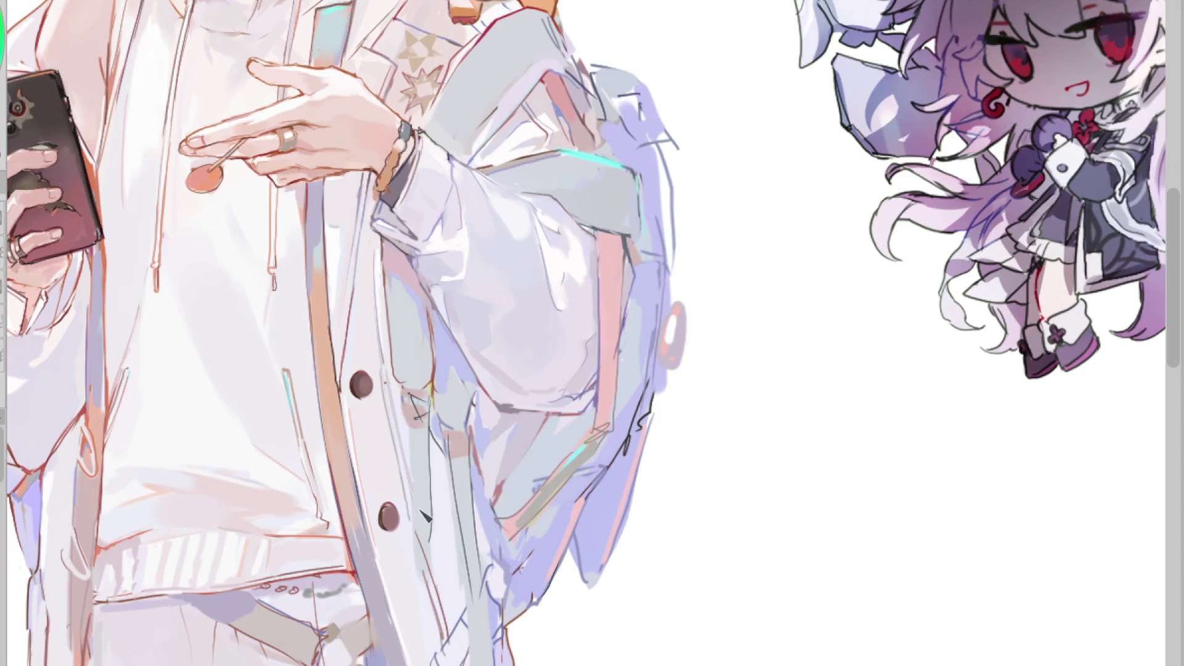
pyautogui.keyDown('alt'); pyautogui.click(381, 291); pyautogui.keyUp('alt')
pyautogui.moveTo(379, 252); pyautogui.dragTo(385, 366)
pyautogui.keyDown('alt'); pyautogui.click(380, 264); pyautogui.keyUp('alt')
pyautogui.moveTo(381, 299); pyautogui.dragTo(388, 383)
pyautogui.moveTo(395, 275); pyautogui.dragTo(381, 351)
pyautogui.moveTo(379, 248); pyautogui.dragTo(382, 375)
pyautogui.moveTo(383, 296); pyautogui.dragTo(404, 407)
pyautogui.moveTo(385, 333); pyautogui.dragTo(399, 412)
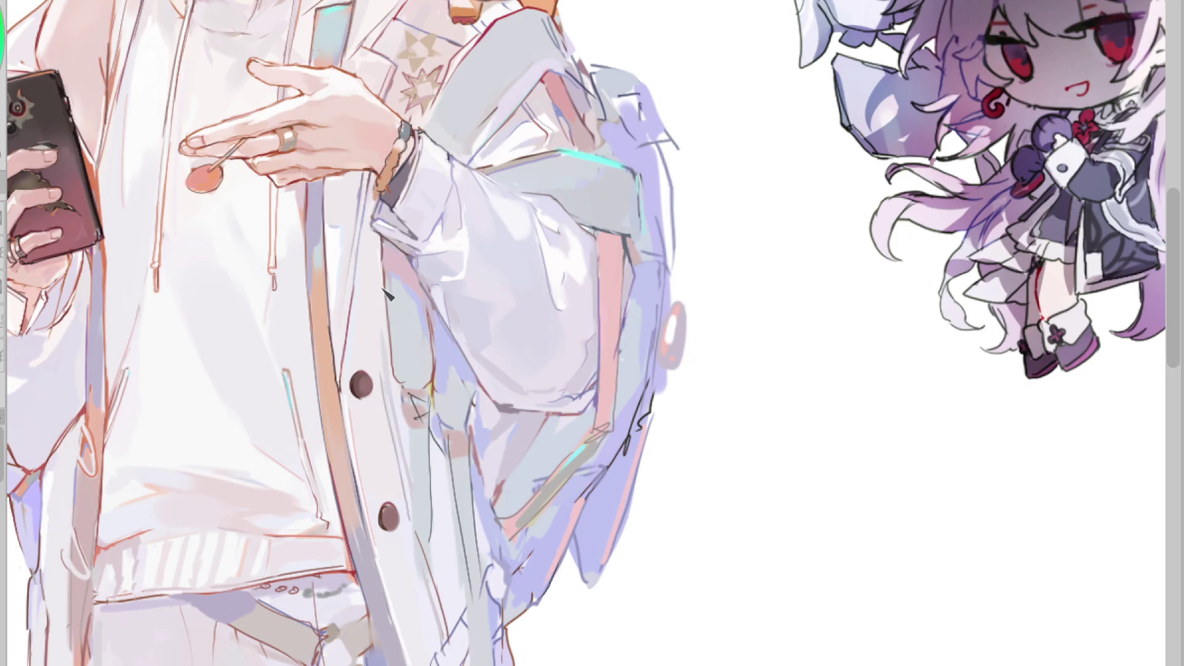
pyautogui.moveTo(377, 268); pyautogui.dragTo(379, 364)
pyautogui.moveTo(385, 259); pyautogui.dragTo(389, 336)
pyautogui.moveTo(387, 278)
pyautogui.mouseDown()
pyautogui.moveTo(392, 385)
pyautogui.moveTo(389, 364)
pyautogui.mouseUp()
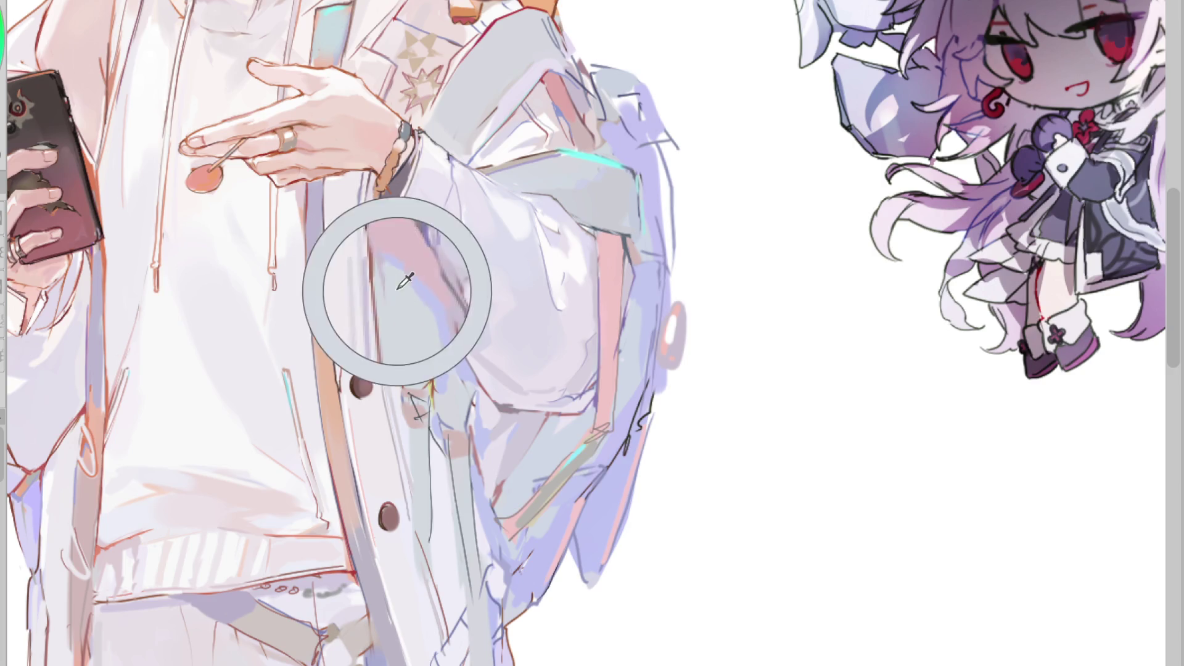
pyautogui.moveTo(402, 290); pyautogui.dragTo(424, 311)
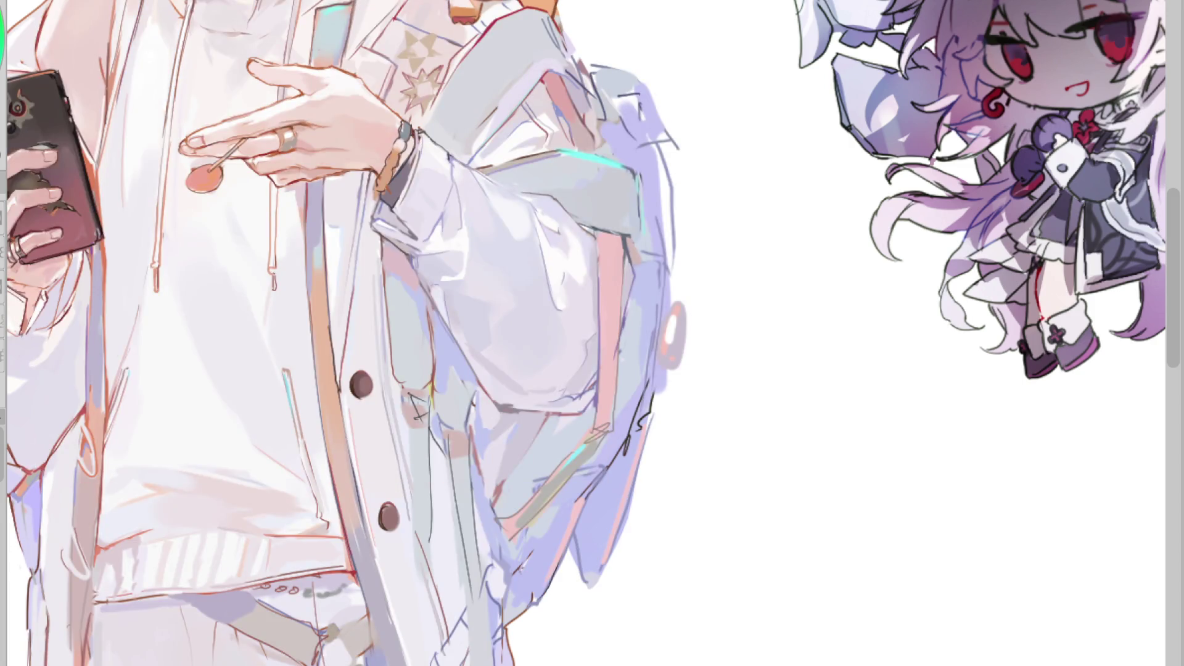
pyautogui.scroll(-1, 1047, 265)
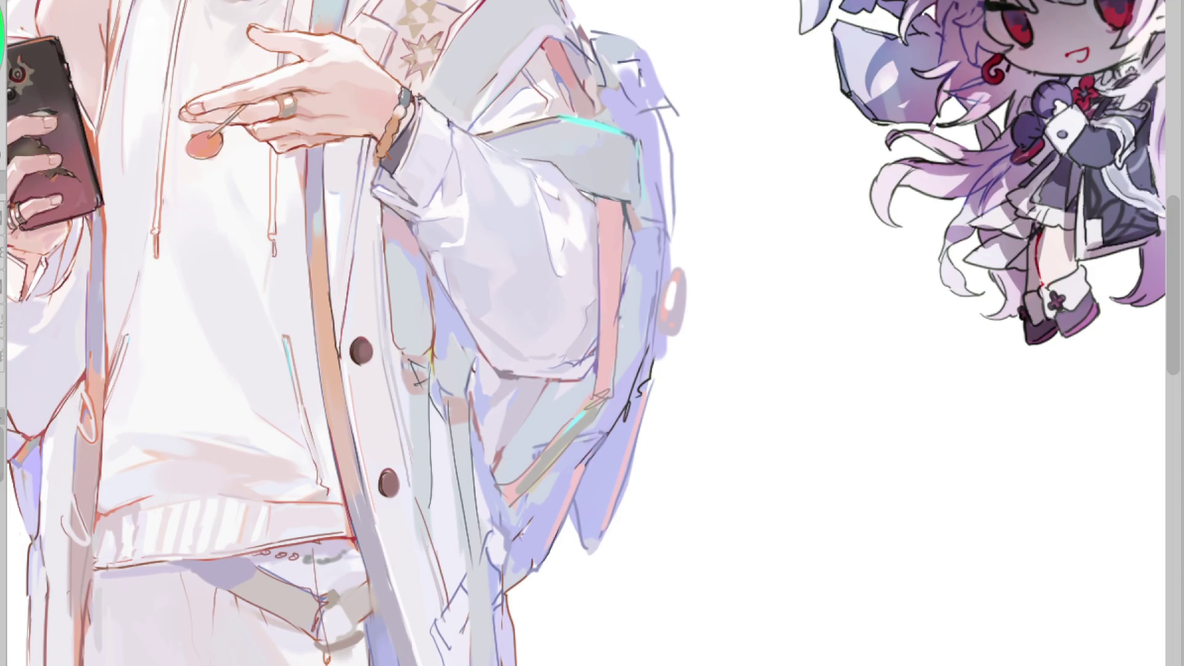
# - Fill the upper and lower coat buttons with dark grey, undoing a stray fill on the edge strip
pyautogui.click(364, 352)
pyautogui.click(388, 484)
pyautogui.click(356, 471)
pyautogui.hotkey('ctrl', 'z')
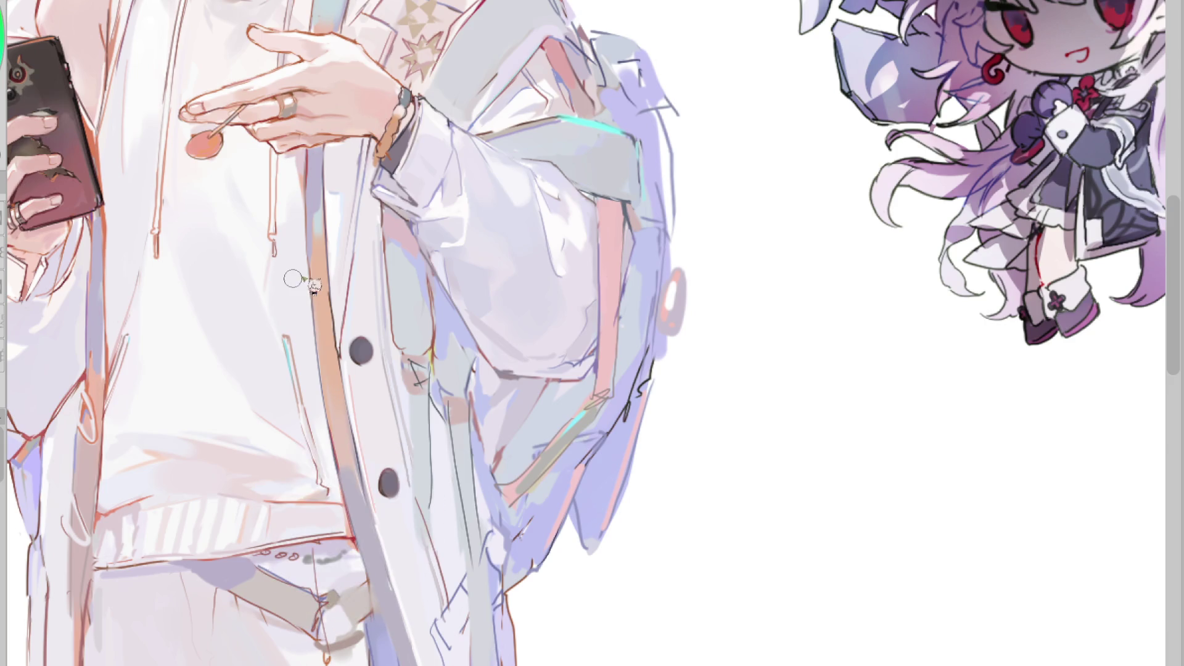
# - Sample colours from the lower coat strip and from the sleeve up to its top
pyautogui.keyDown('alt'); pyautogui.click(349, 525); pyautogui.keyUp('alt')
pyautogui.keyDown('alt'); pyautogui.click(406, 231); pyautogui.keyUp('alt')
pyautogui.keyDown('alt'); pyautogui.click(495, 72); pyautogui.keyUp('alt')
pyautogui.moveTo(495, 73)
pyautogui.mouseDown()
pyautogui.moveTo(507, 75)
pyautogui.moveTo(475, 123)
pyautogui.mouseUp()
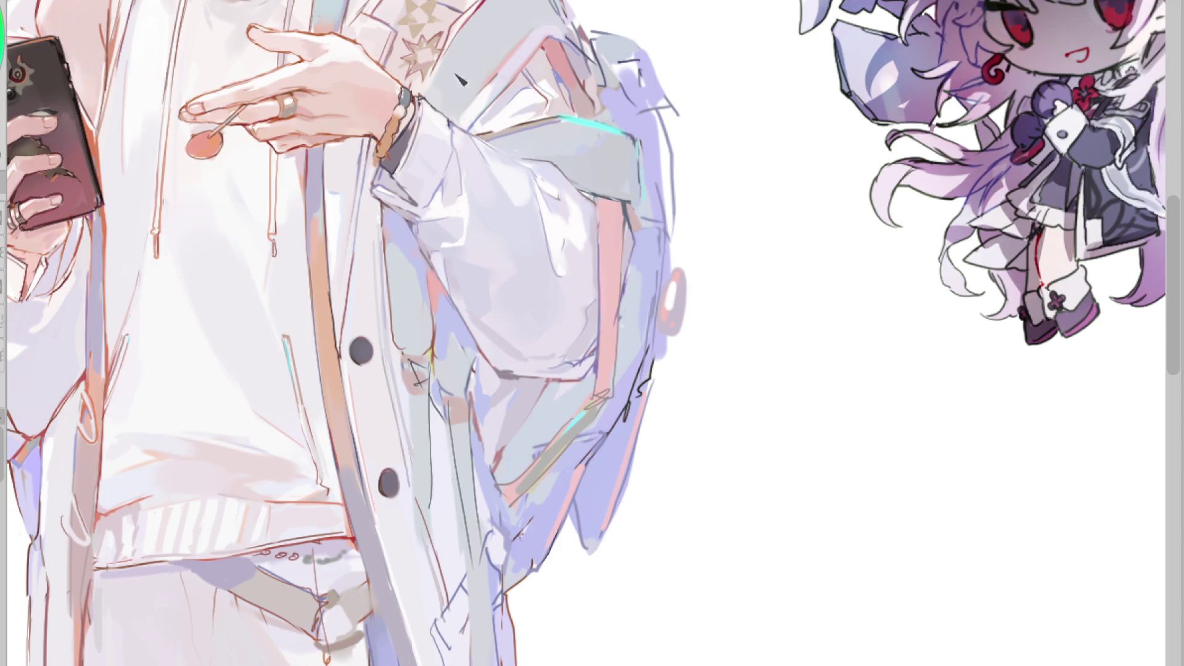
pyautogui.keyDown('alt'); pyautogui.click(469, 18); pyautogui.keyUp('alt')
pyautogui.keyDown('alt'); pyautogui.click(470, 26); pyautogui.keyUp('alt')
# - Zoom in and auto-select the star patch on the jacket's shoulder
pyautogui.scroll(1, 474, 6)
pyautogui.click(419, 23)
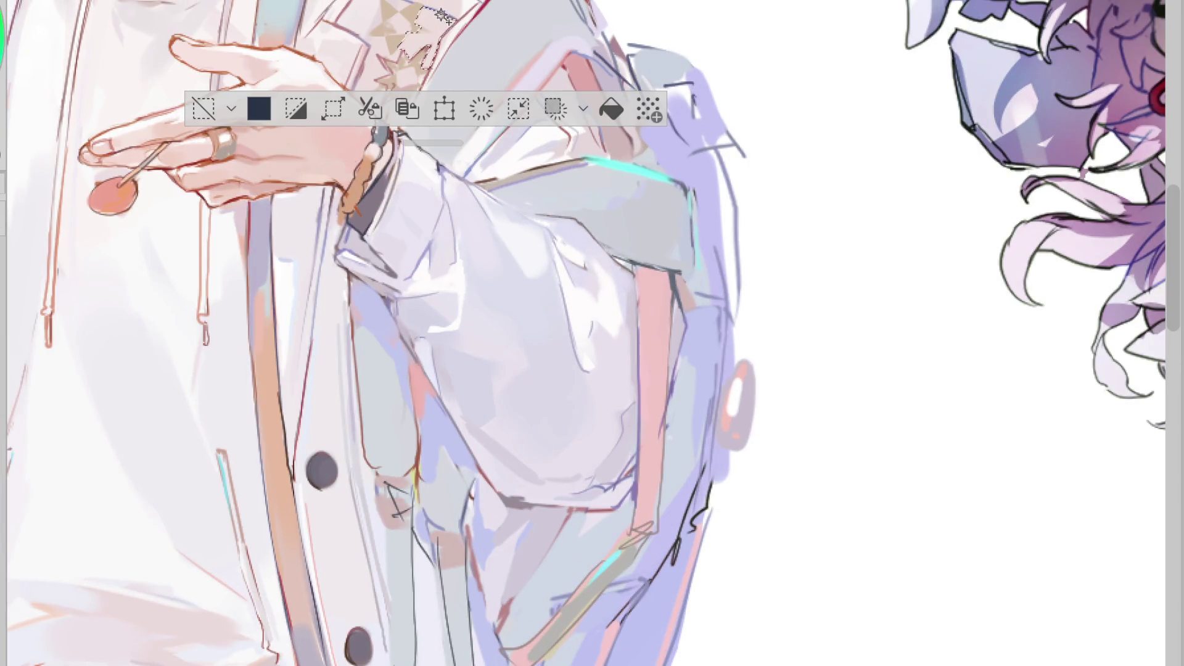
pyautogui.click(444, 55)
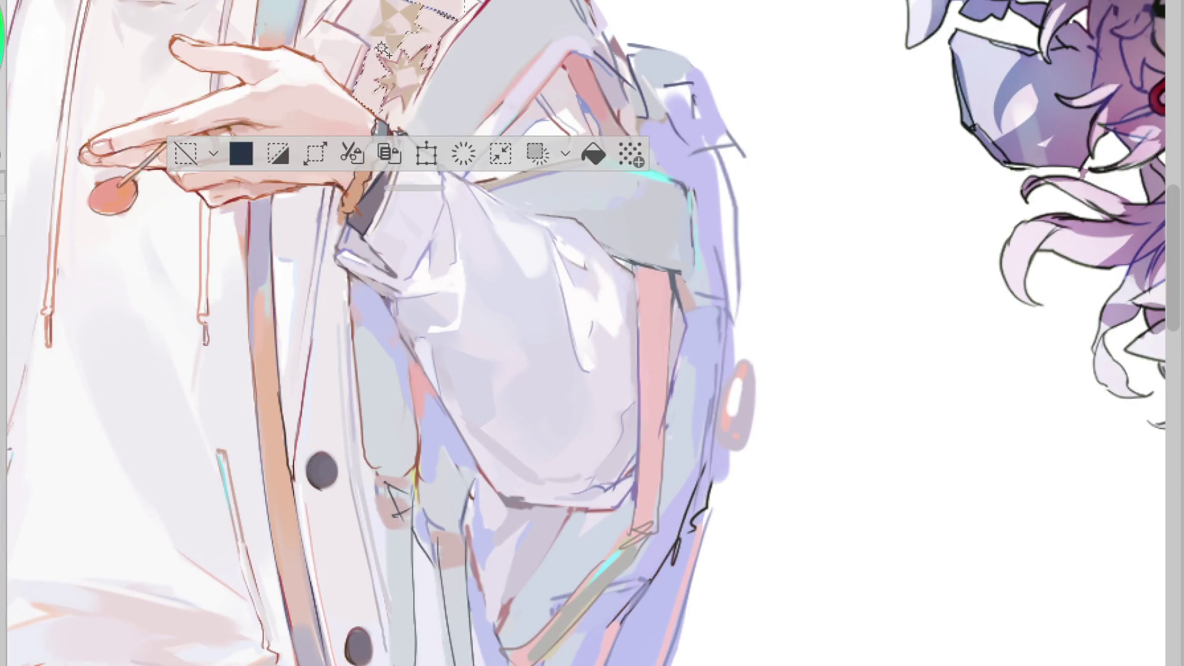
# - Sample sleeve and shirt colours, deselect with Ctrl+D, then undo to restore the star selection
pyautogui.keyDown('alt'); pyautogui.click(540, 109); pyautogui.keyUp('alt')
pyautogui.moveTo(540, 110); pyautogui.dragTo(509, 280)
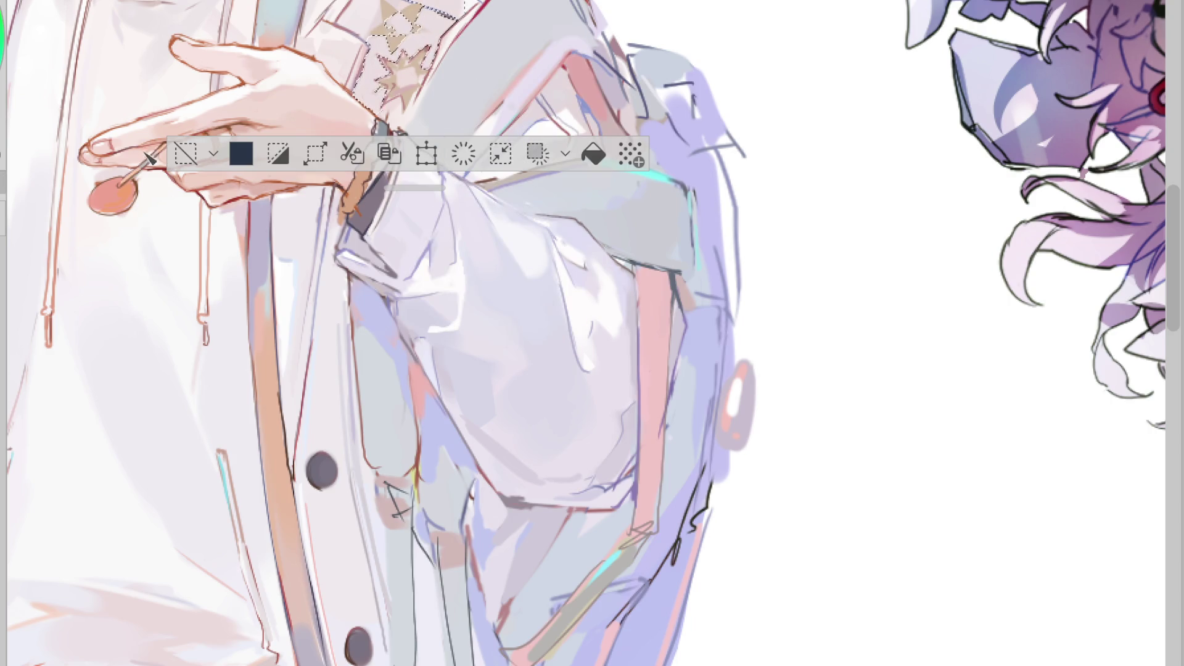
pyautogui.hotkey('ctrl', 'd')
pyautogui.scroll(-2, 671, 142)
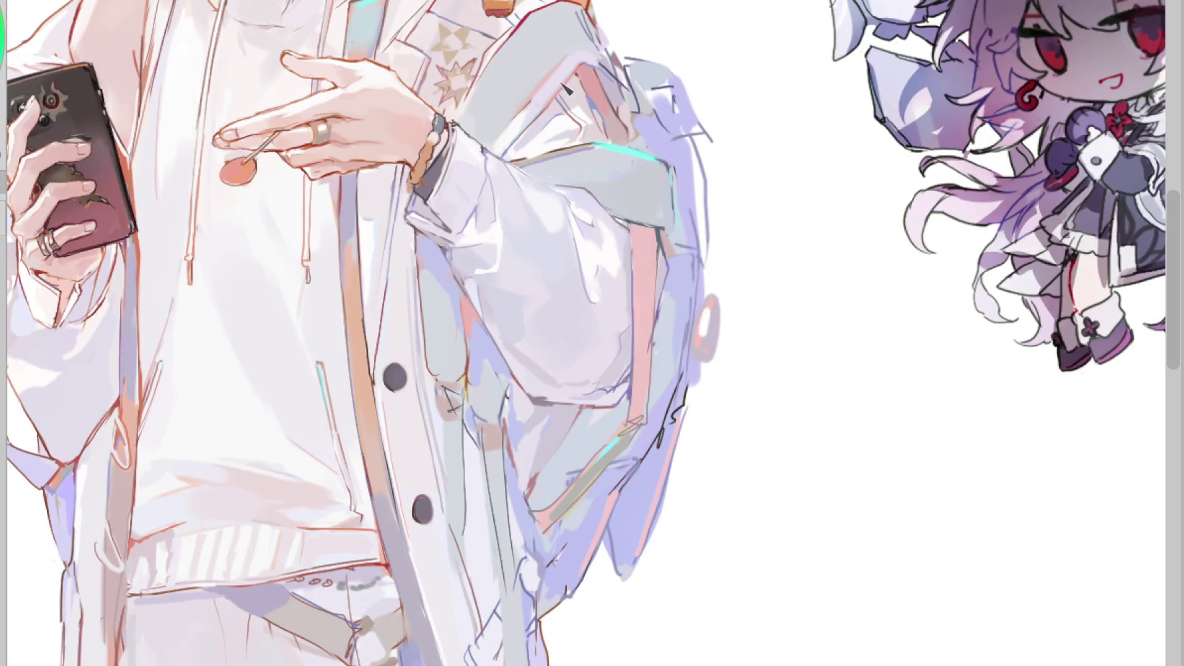
pyautogui.hotkey('ctrl', 'z')
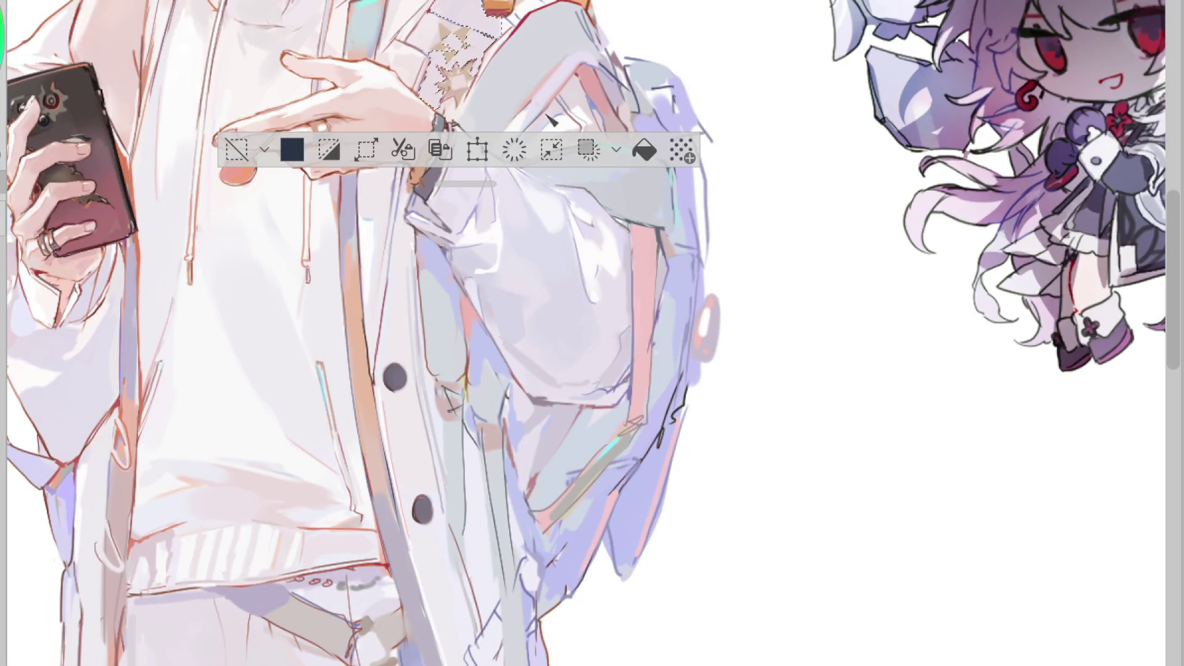
pyautogui.hotkey('ctrl', 'z')
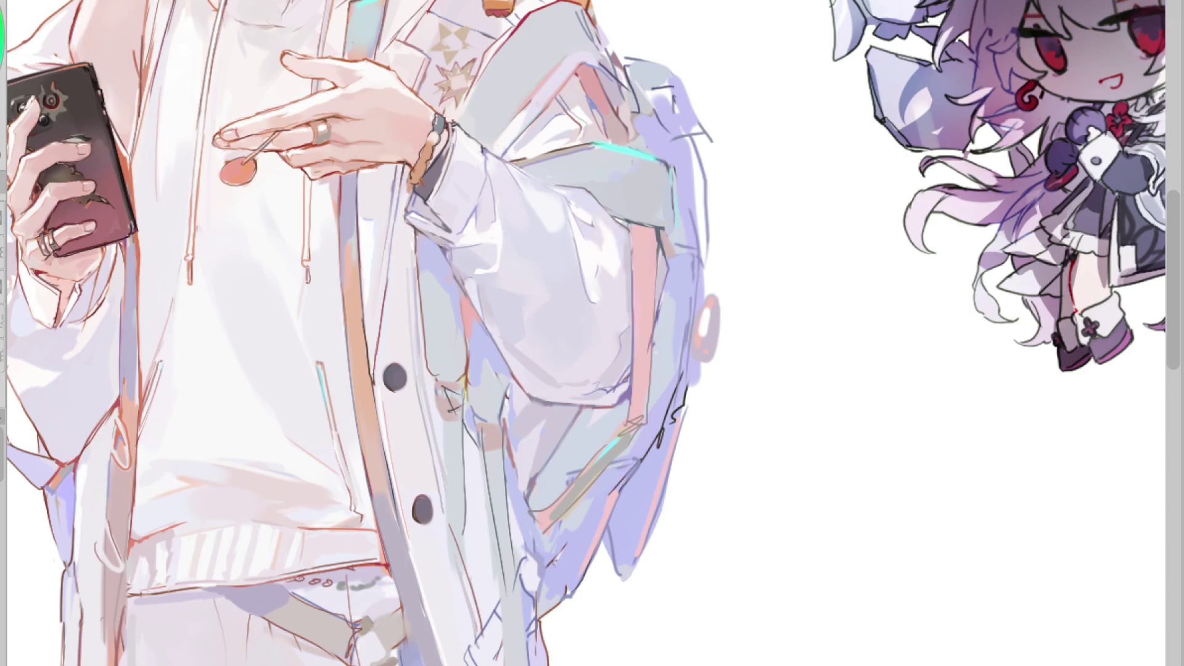
pyautogui.moveTo(583, 406); pyautogui.dragTo(555, 466)
pyautogui.hotkey('ctrl', 'z')
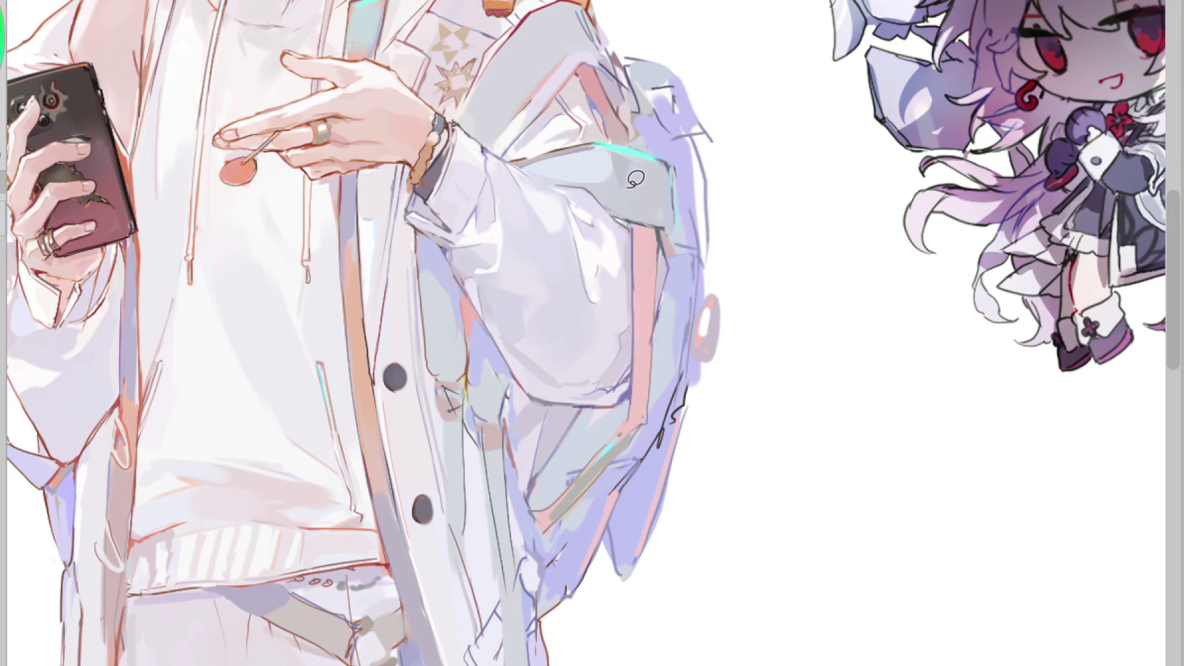
pyautogui.click(634, 156)
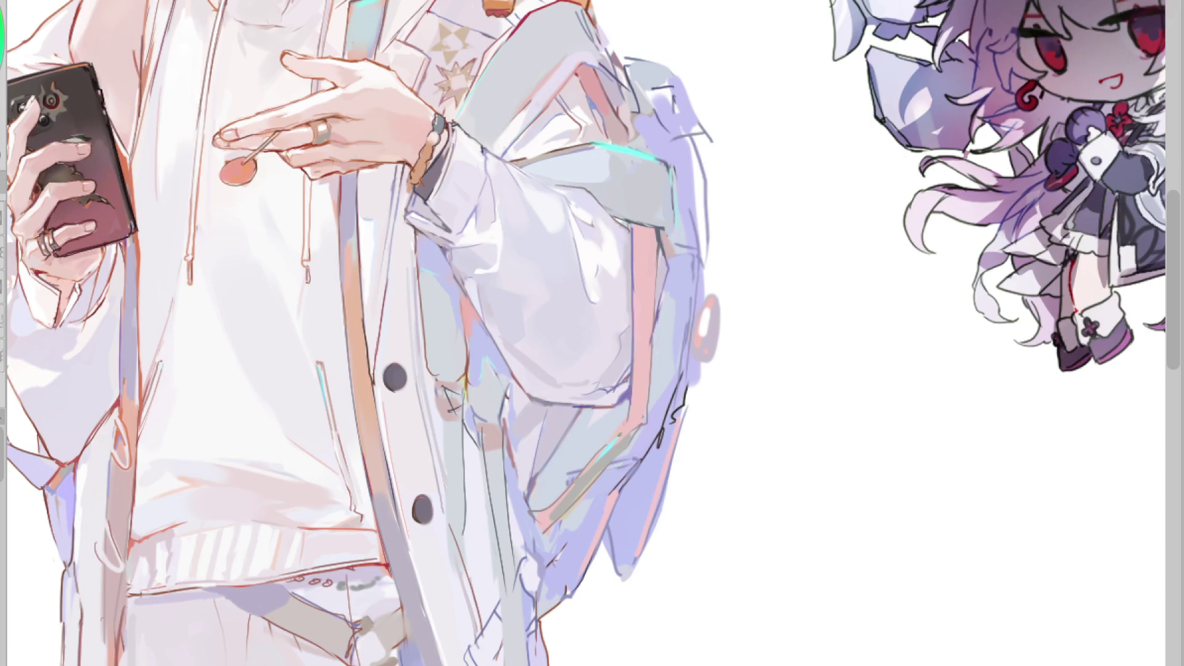
pyautogui.scroll(-3, 592, 333)
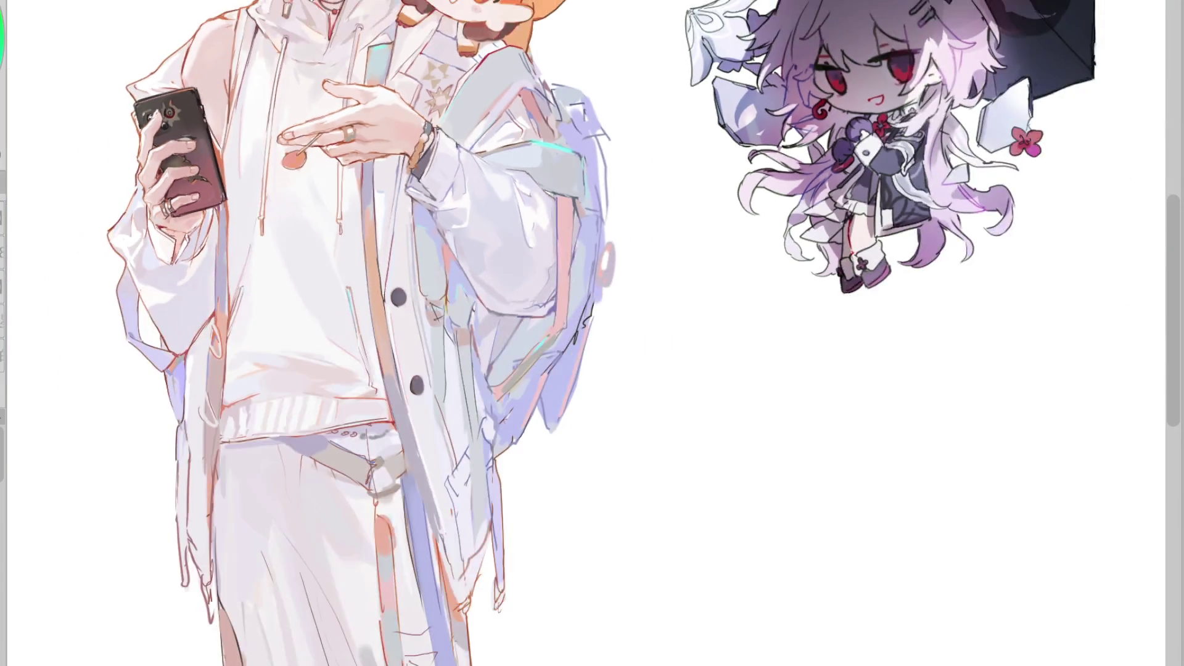
pyautogui.scroll(3, 592, 333)
pyautogui.scroll(-3, 592, 333)
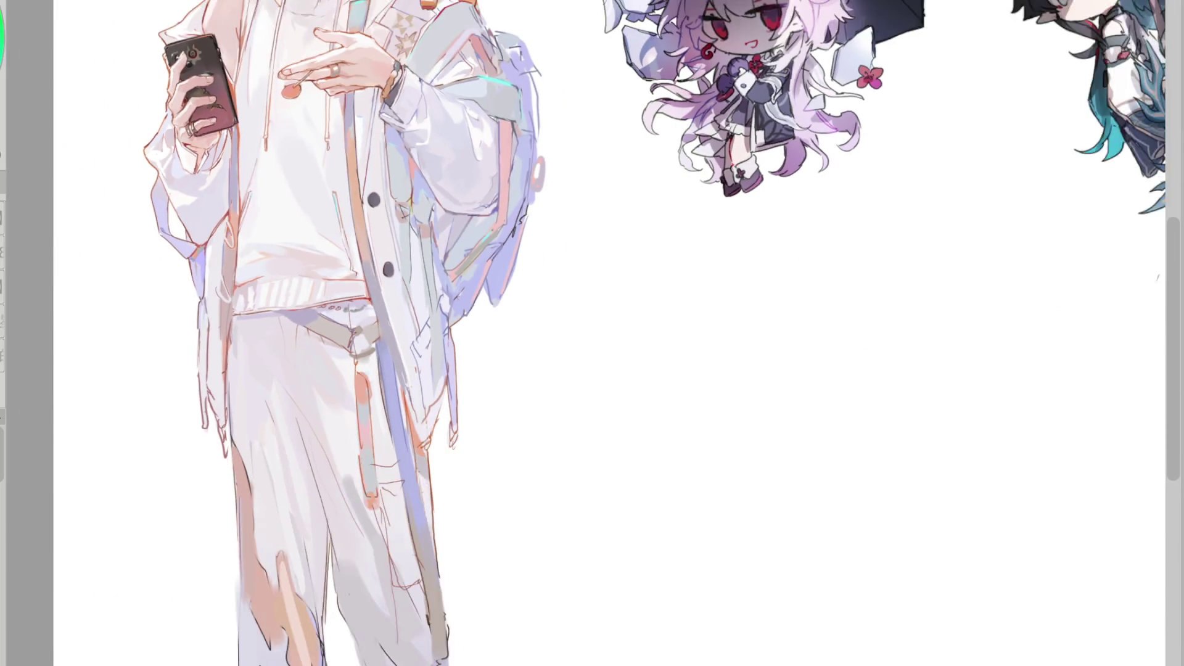
pyautogui.scroll(4, 592, 333)
pyautogui.scroll(-2, 592, 333)
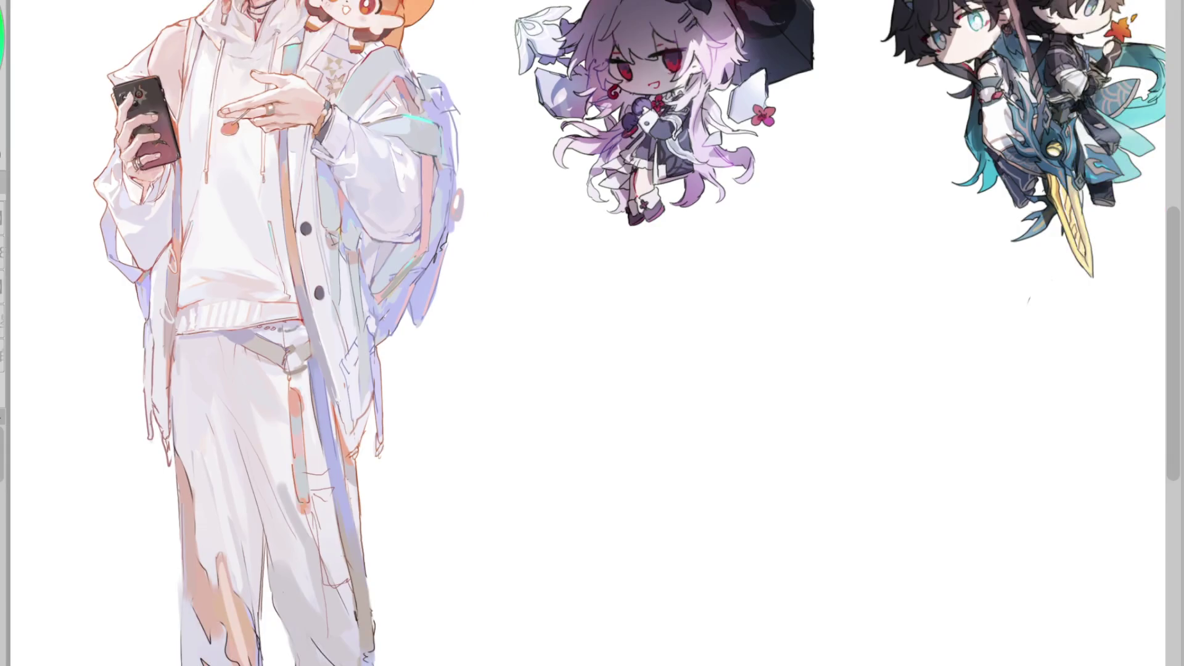
pyautogui.scroll(-1, 592, 333)
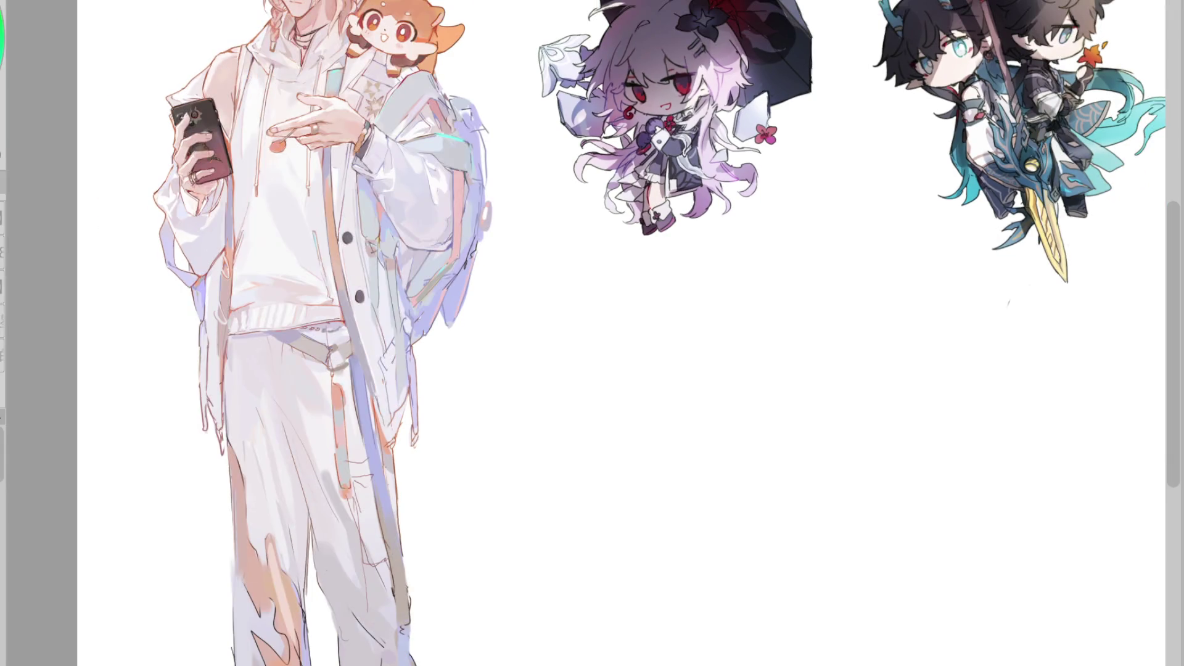
pyautogui.scroll(-2, 478, 166)
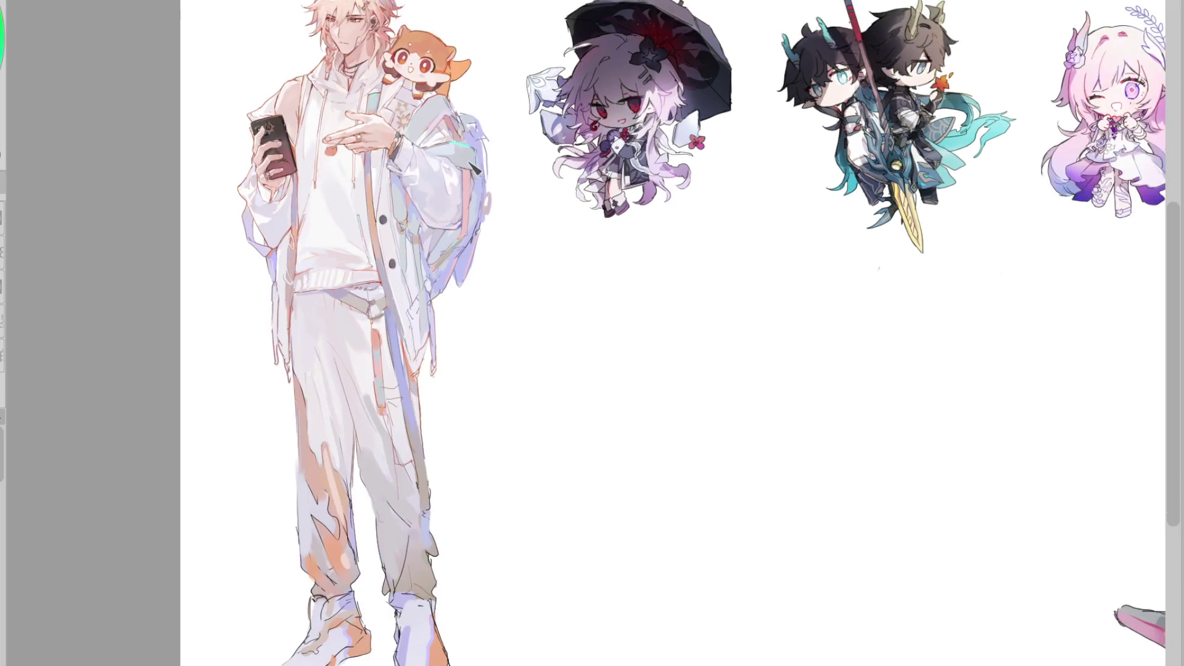
pyautogui.scroll(1, 468, 155)
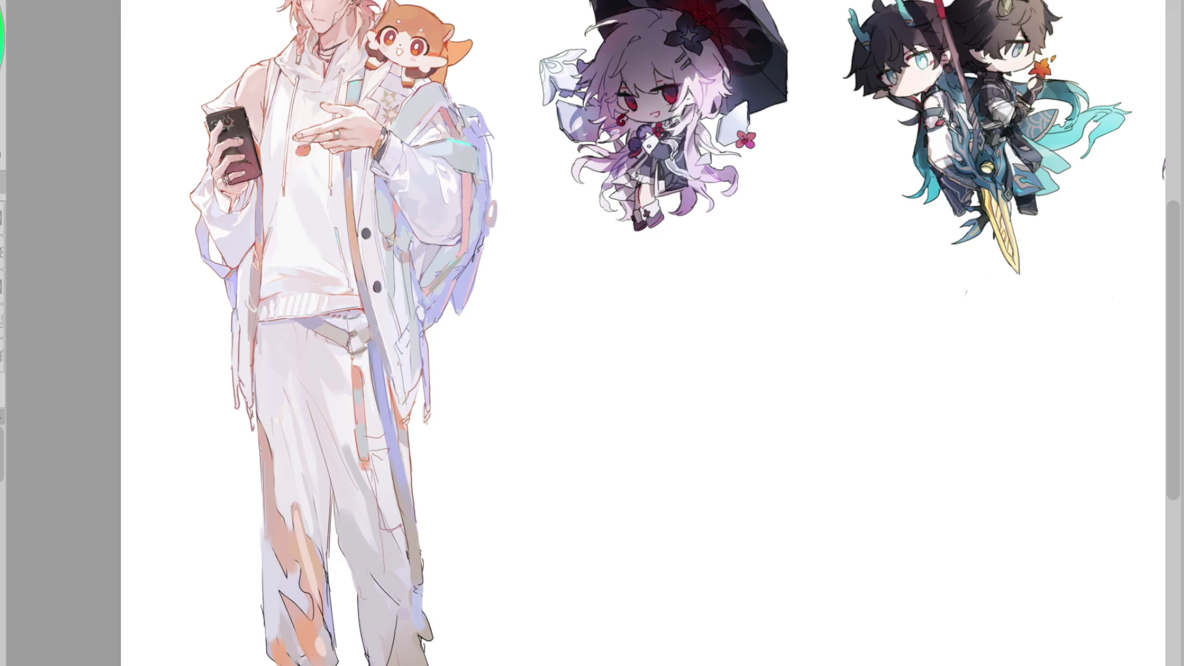
pyautogui.hscroll(10, 591, 333)
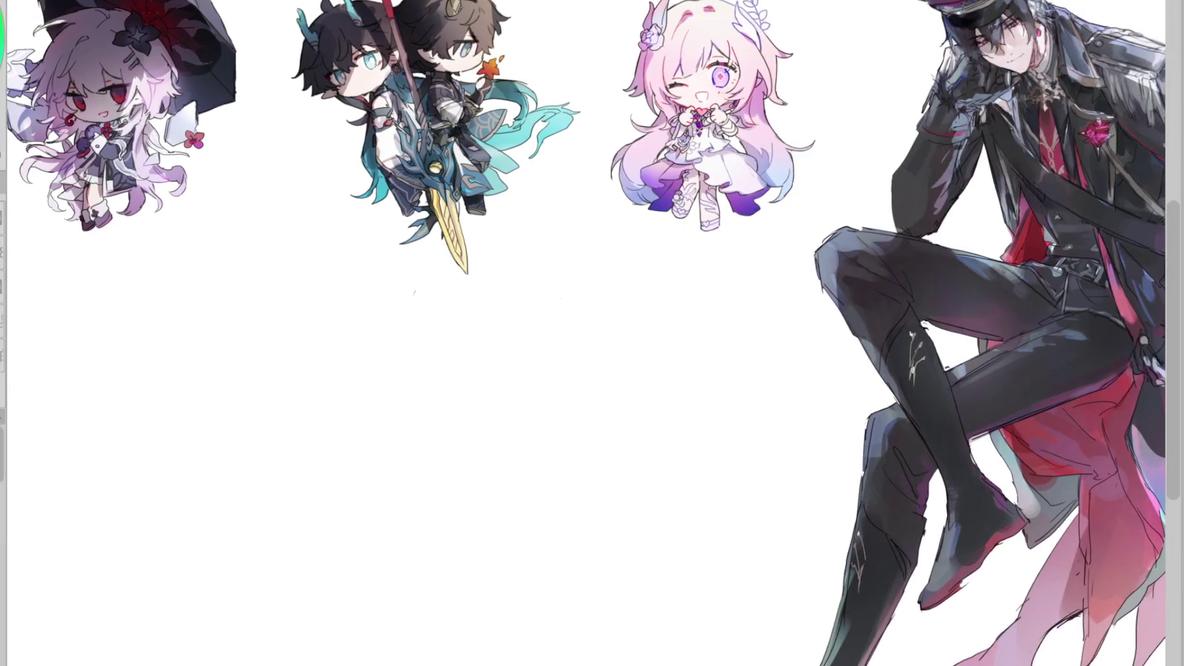
pyautogui.hscroll(-10, 592, 333)
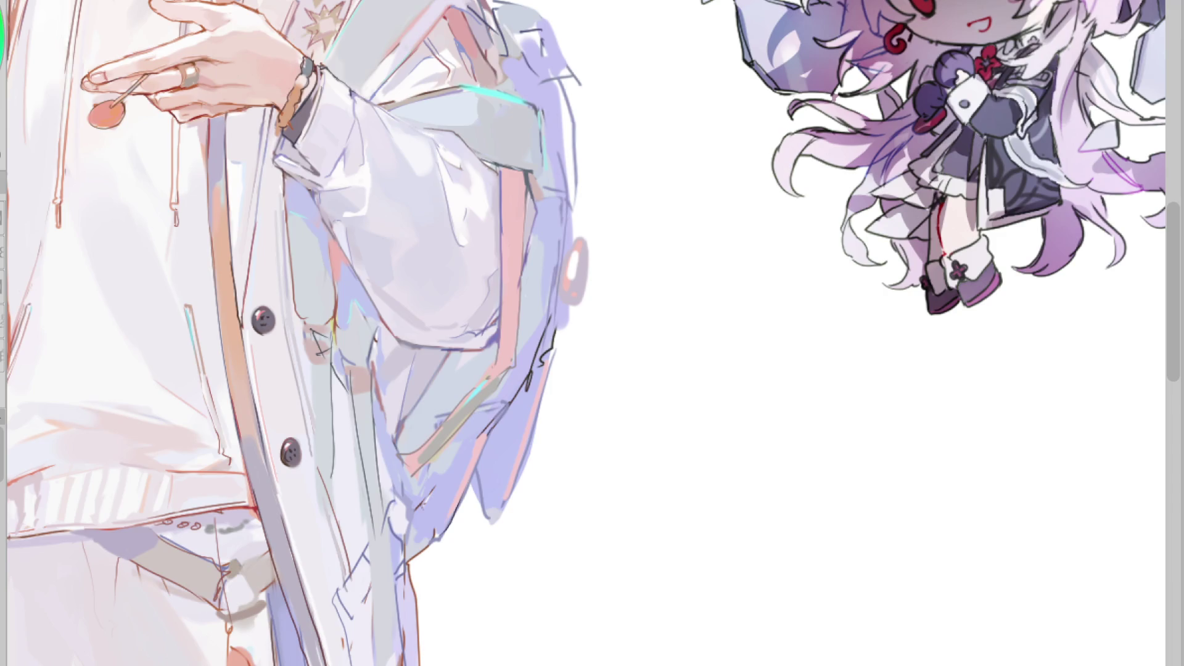
# - Sample a dark sleeve colour and pen two small bracket-shaped strap lines on the grey panel
pyautogui.keyDown('alt'); pyautogui.click(346, 251); pyautogui.keyUp('alt')
pyautogui.moveTo(308, 301); pyautogui.dragTo(334, 303)
pyautogui.moveTo(306, 299); pyautogui.dragTo(322, 308)
pyautogui.moveTo(345, 338); pyautogui.dragTo(363, 364)
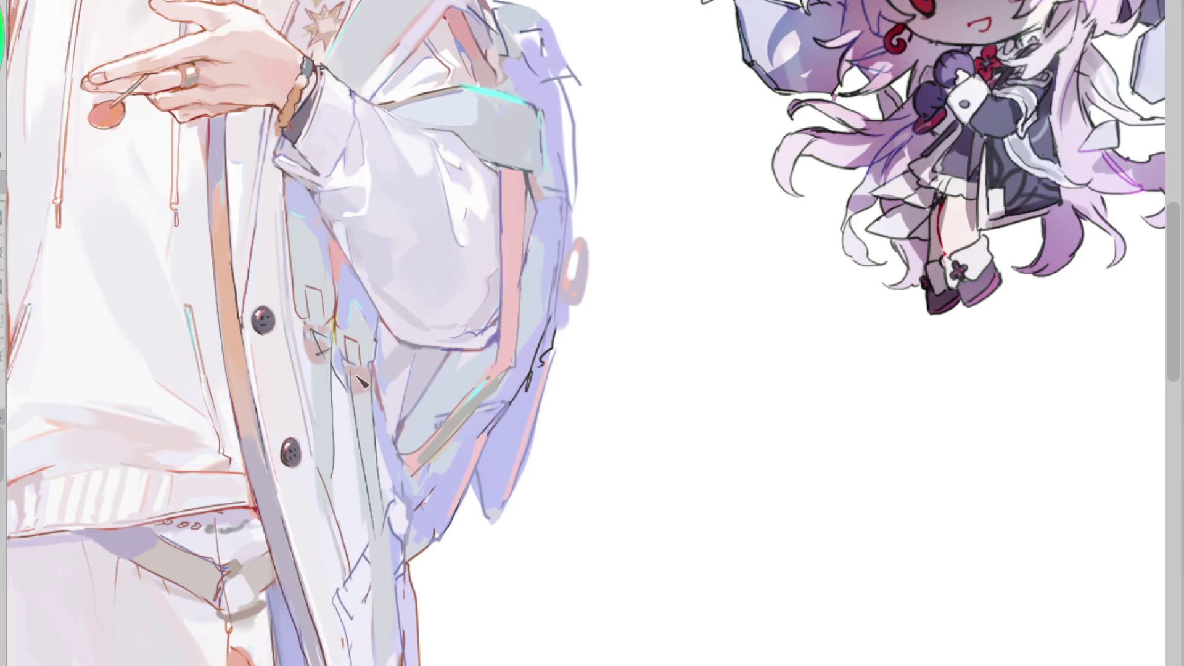
pyautogui.scroll(1, 364, 366)
pyautogui.keyDown('alt'); pyautogui.click(351, 370); pyautogui.keyUp('alt')
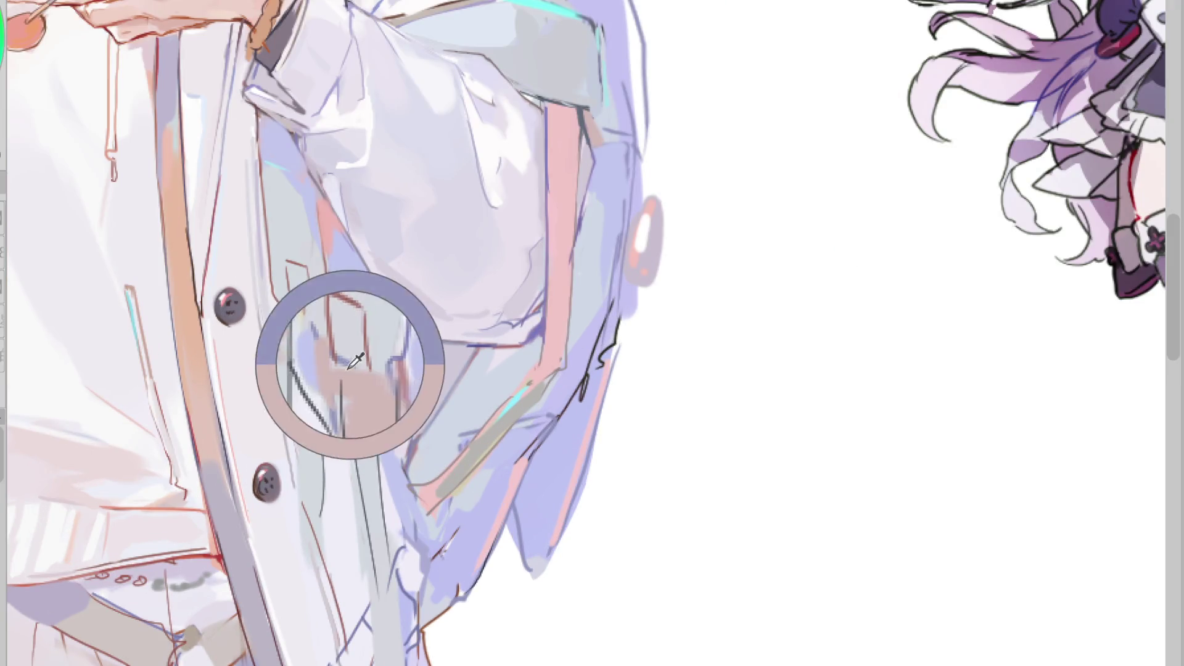
pyautogui.keyDown('alt'); pyautogui.click(352, 380); pyautogui.keyUp('alt')
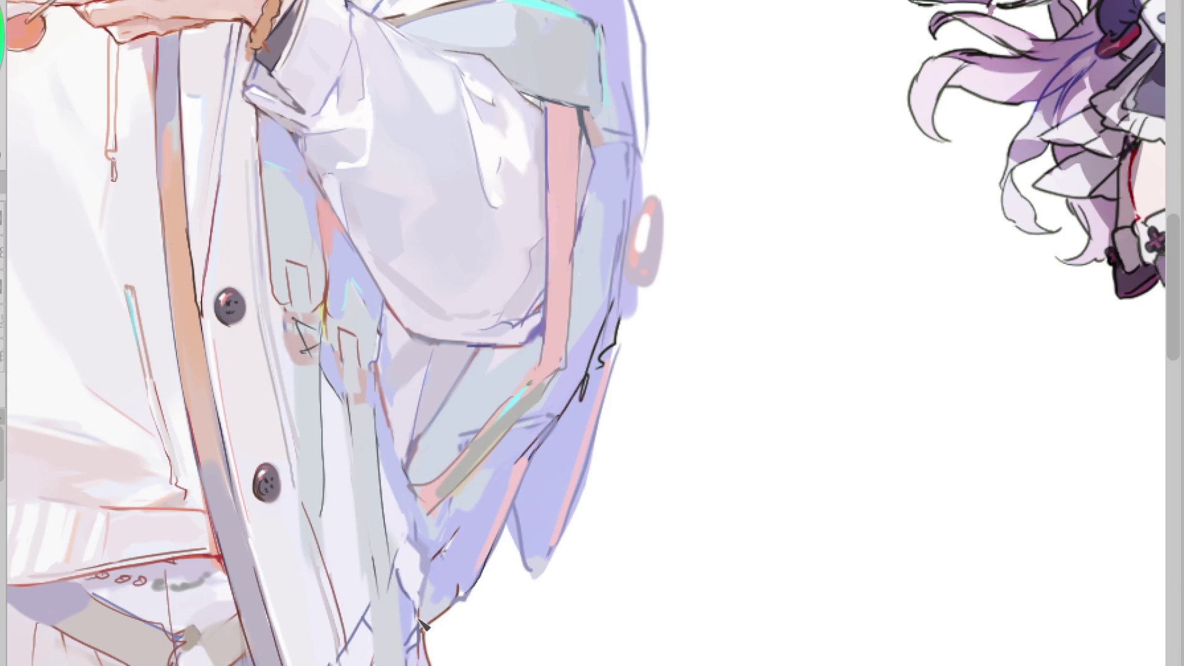
pyautogui.scroll(-2, 400, 481)
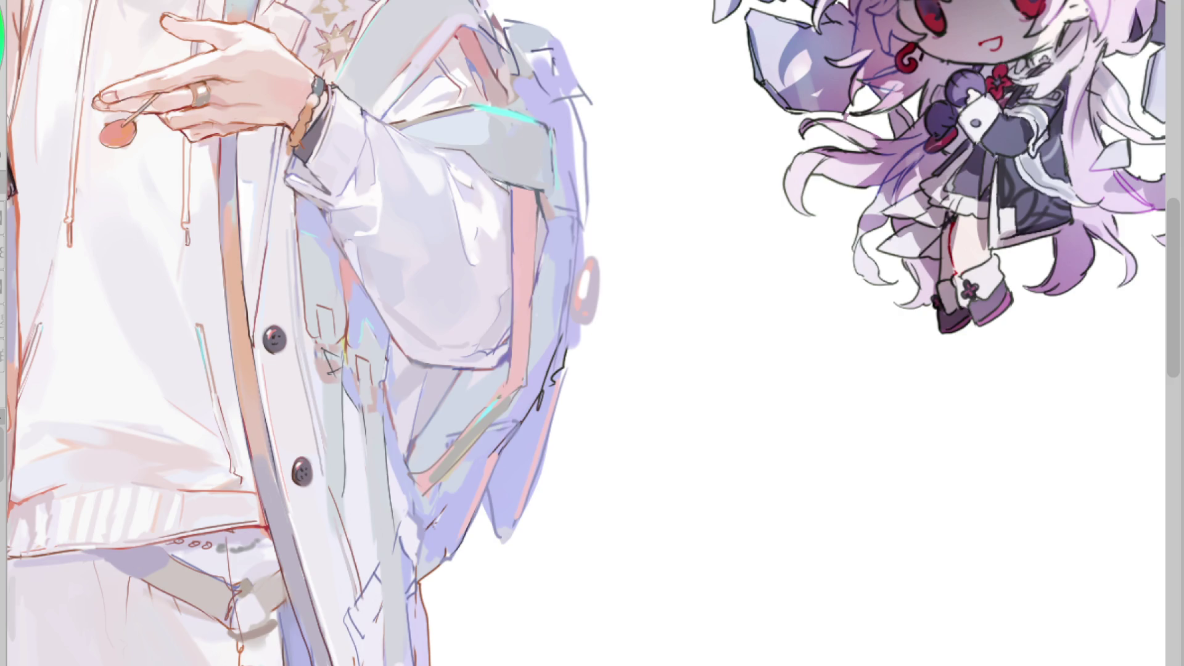
pyautogui.keyDown('alt'); pyautogui.click(384, 421); pyautogui.keyUp('alt')
pyautogui.scroll(1, 373, 321)
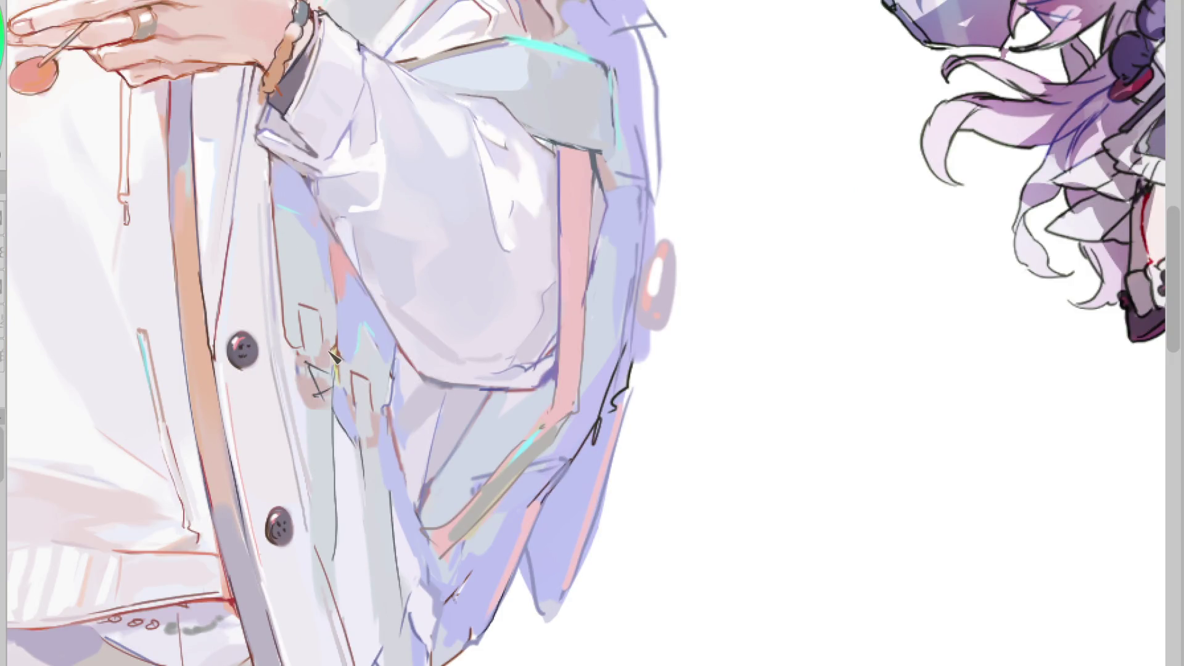
pyautogui.scroll(2, 352, 242)
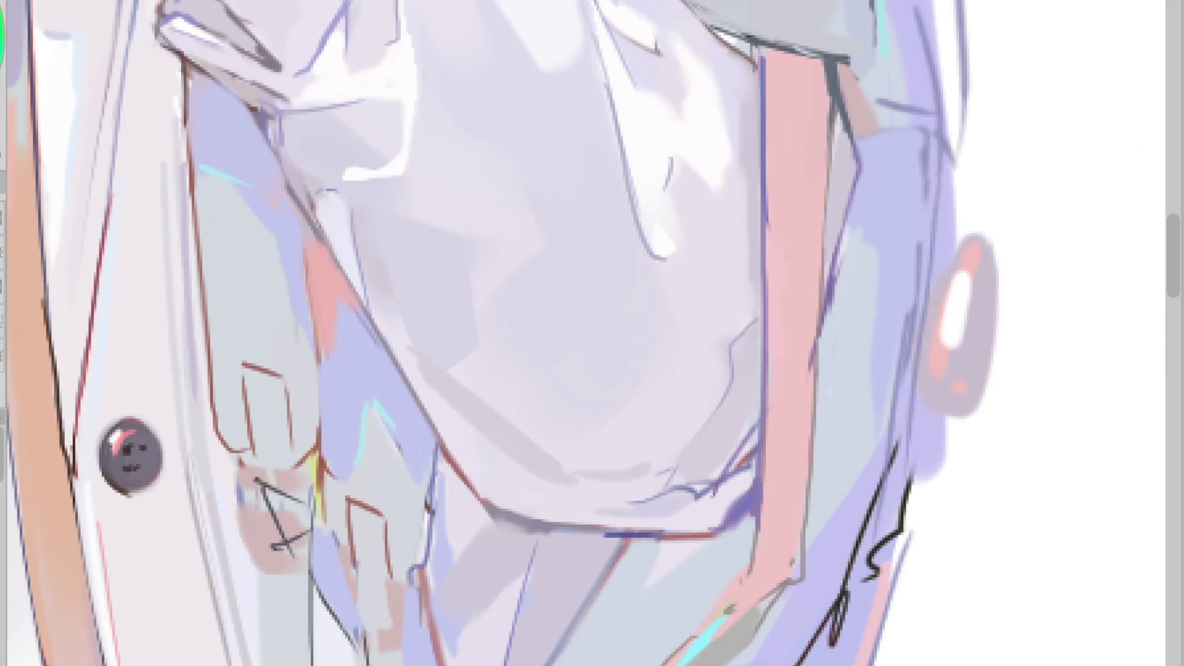
# - Paint grey-blue over the dark cross-strokes, brown line and part of the pink outline by the strap
pyautogui.moveTo(250, 455)
pyautogui.mouseDown()
pyautogui.moveTo(247, 438)
pyautogui.moveTo(266, 446)
pyautogui.moveTo(266, 425)
pyautogui.moveTo(305, 487)
pyautogui.moveTo(259, 493)
pyautogui.moveTo(246, 512)
pyautogui.moveTo(271, 545)
pyautogui.moveTo(296, 536)
pyautogui.mouseUp()
pyautogui.moveTo(276, 470)
pyautogui.mouseDown()
pyautogui.moveTo(267, 496)
pyautogui.moveTo(254, 466)
pyautogui.moveTo(291, 503)
pyautogui.mouseUp()
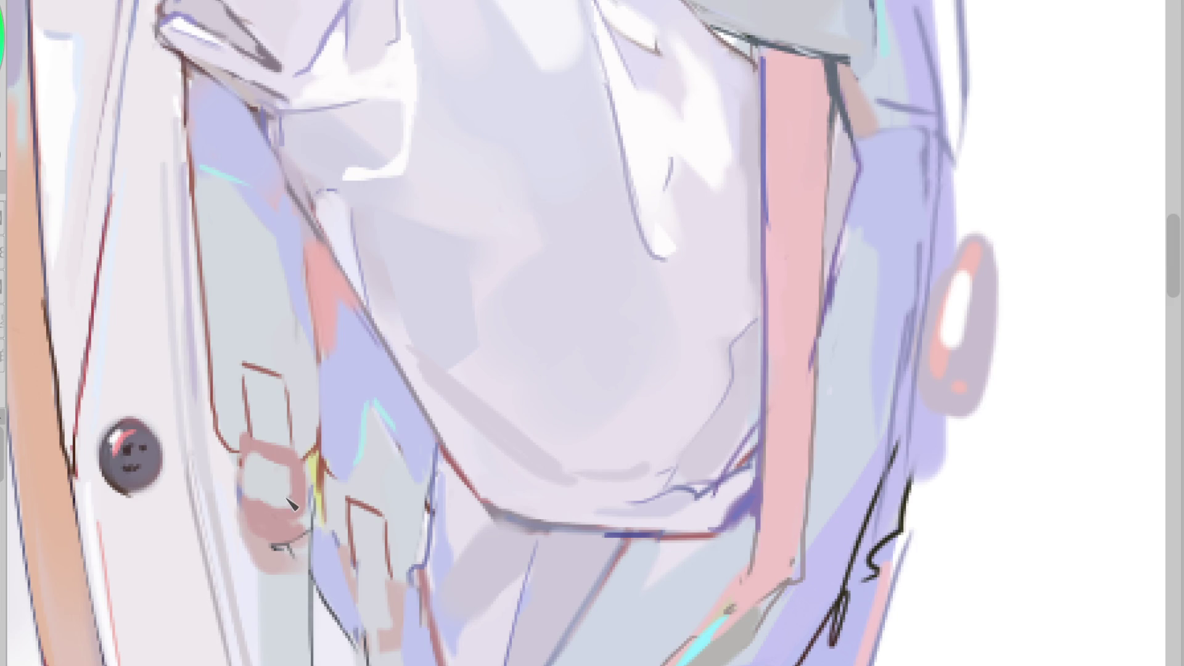
pyautogui.moveTo(254, 407)
pyautogui.mouseDown()
pyautogui.moveTo(259, 450)
pyautogui.moveTo(240, 453)
pyautogui.moveTo(253, 502)
pyautogui.moveTo(295, 513)
pyautogui.mouseUp()
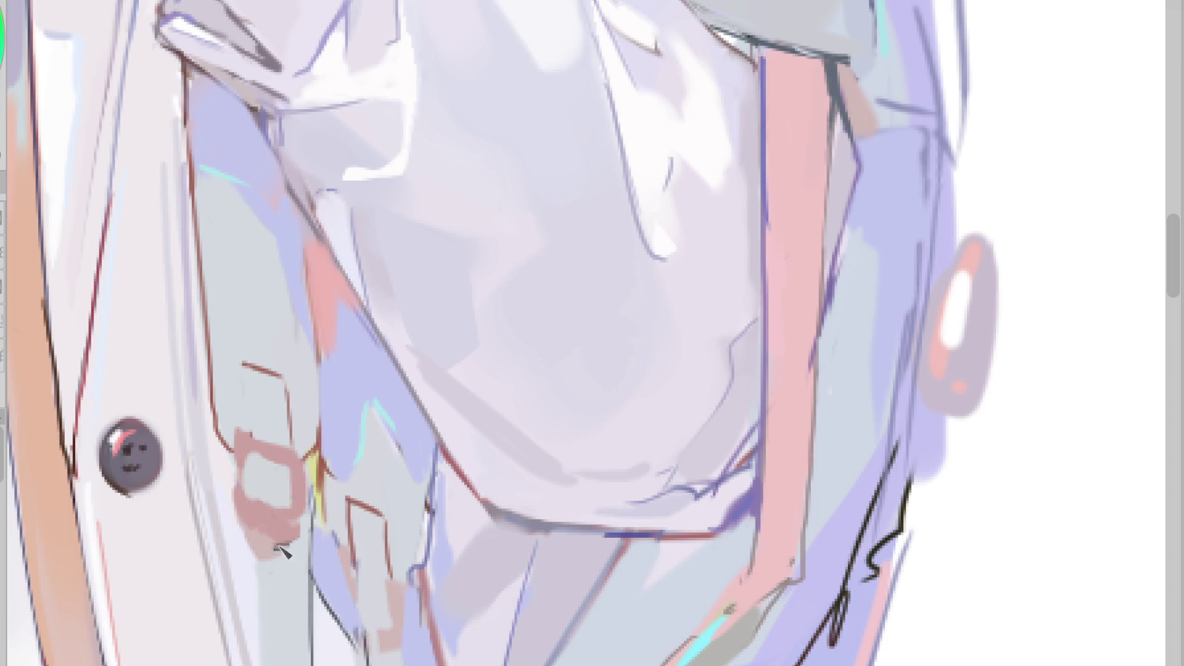
pyautogui.moveTo(247, 479)
pyautogui.mouseDown()
pyautogui.moveTo(281, 521)
pyautogui.moveTo(299, 478)
pyautogui.moveTo(285, 506)
pyautogui.mouseUp()
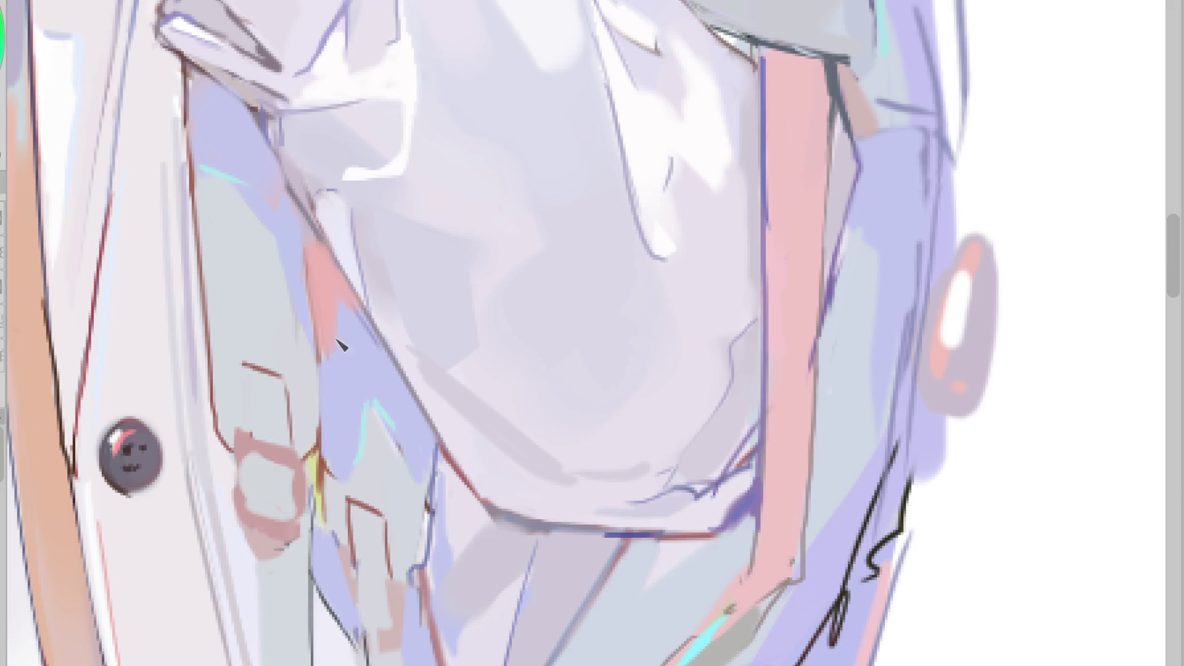
# - Draw a pink rectangular strap box and outline its top, left and bottom edges in dark red
pyautogui.moveTo(240, 370)
pyautogui.mouseDown()
pyautogui.moveTo(256, 370)
pyautogui.moveTo(269, 434)
pyautogui.mouseUp()
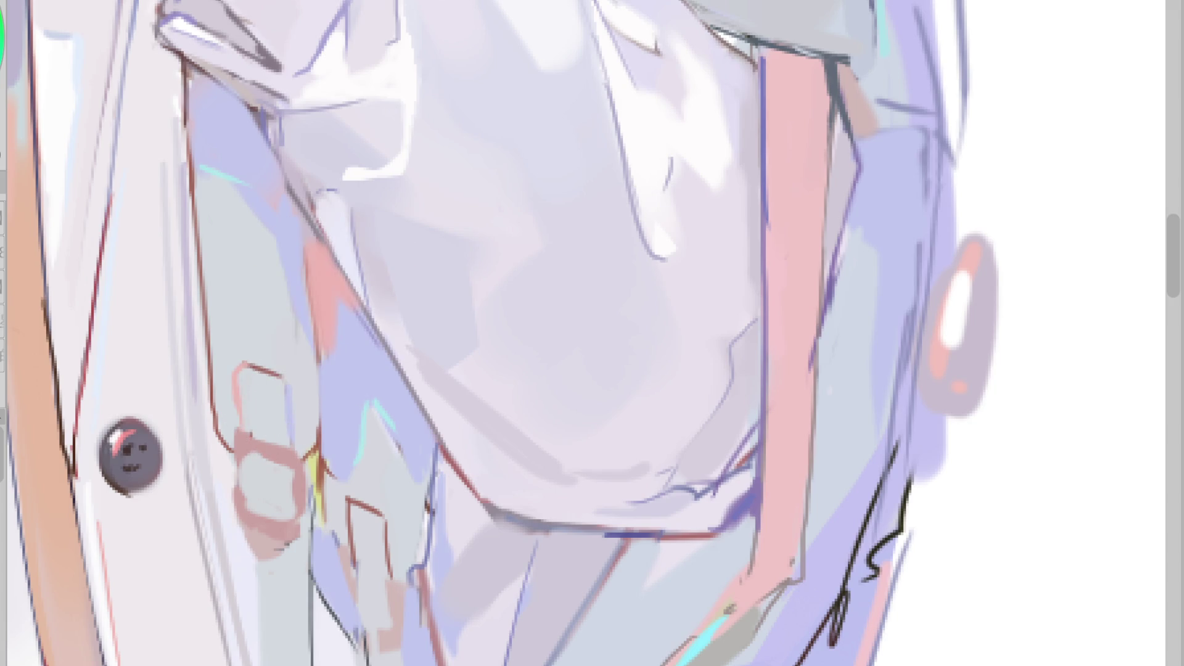
pyautogui.moveTo(237, 435); pyautogui.dragTo(307, 455)
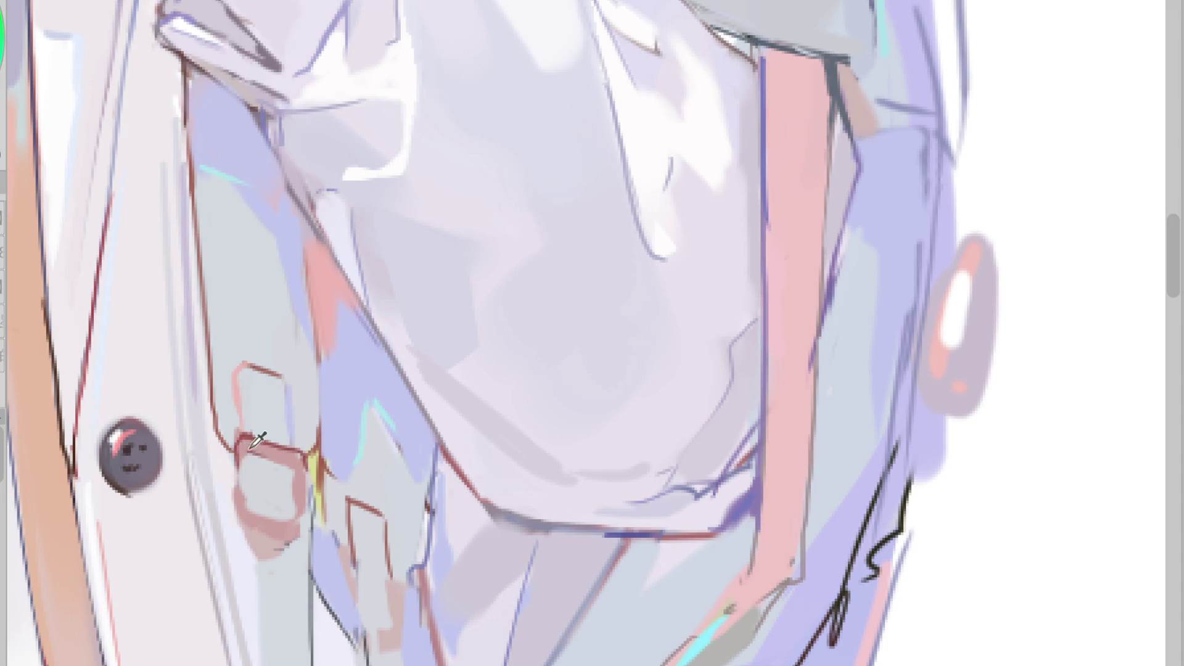
pyautogui.moveTo(238, 435); pyautogui.dragTo(242, 502)
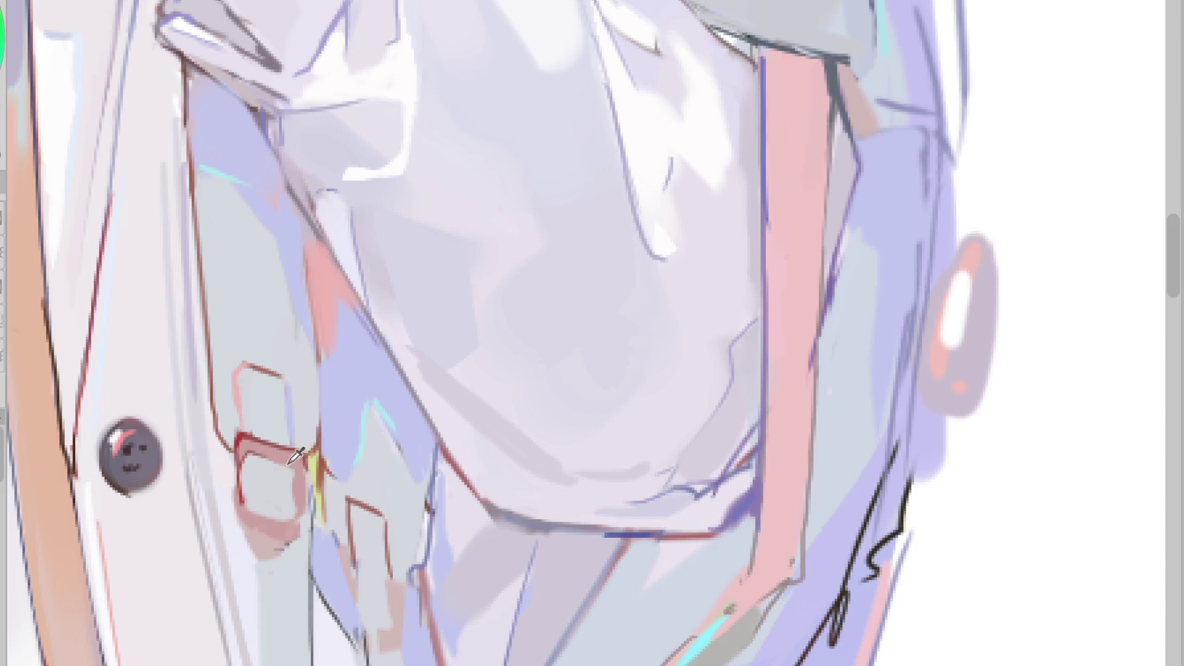
pyautogui.moveTo(251, 455); pyautogui.dragTo(296, 466)
pyautogui.moveTo(243, 521)
pyautogui.mouseDown()
pyautogui.moveTo(268, 560)
pyautogui.moveTo(289, 554)
pyautogui.mouseUp()
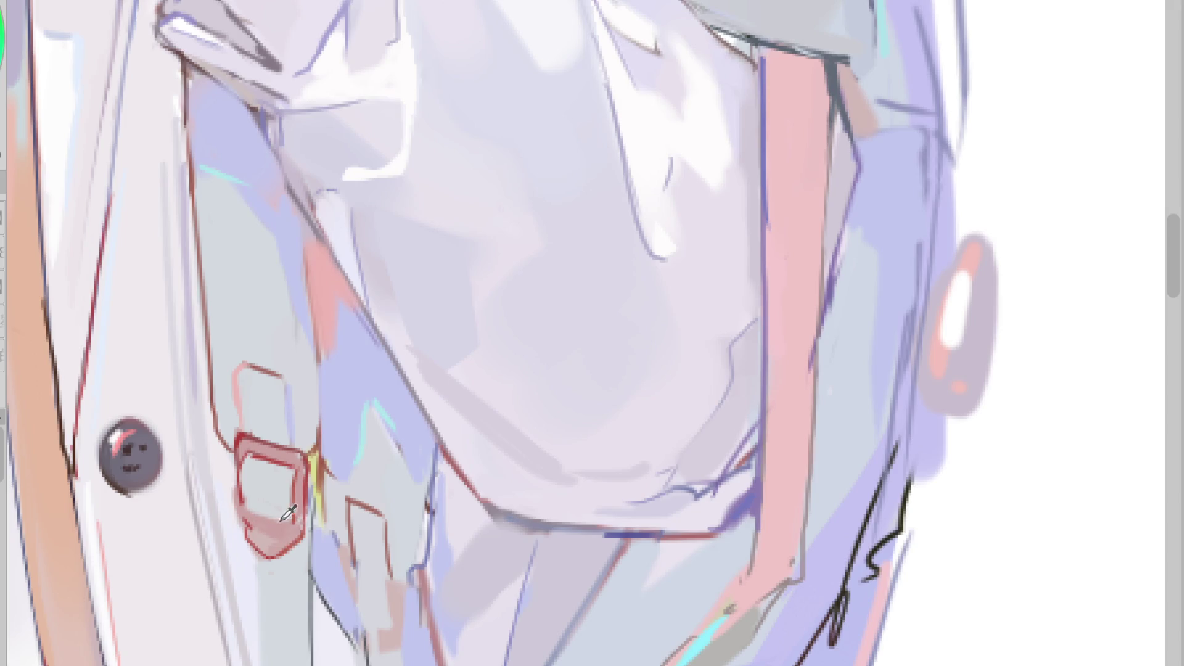
# - Sketch a second small pink buckle on the lower strap, then sample the strap colour
pyautogui.scroll(-3, 287, 558)
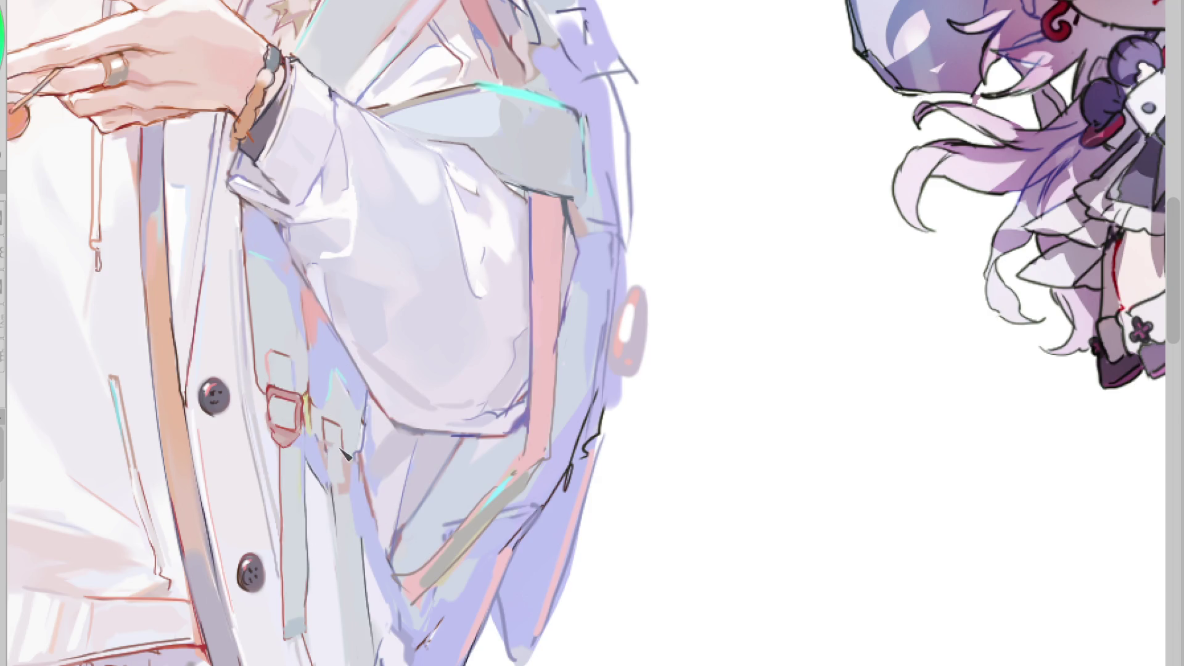
pyautogui.moveTo(329, 448); pyautogui.dragTo(354, 473)
pyautogui.moveTo(343, 444); pyautogui.dragTo(340, 452)
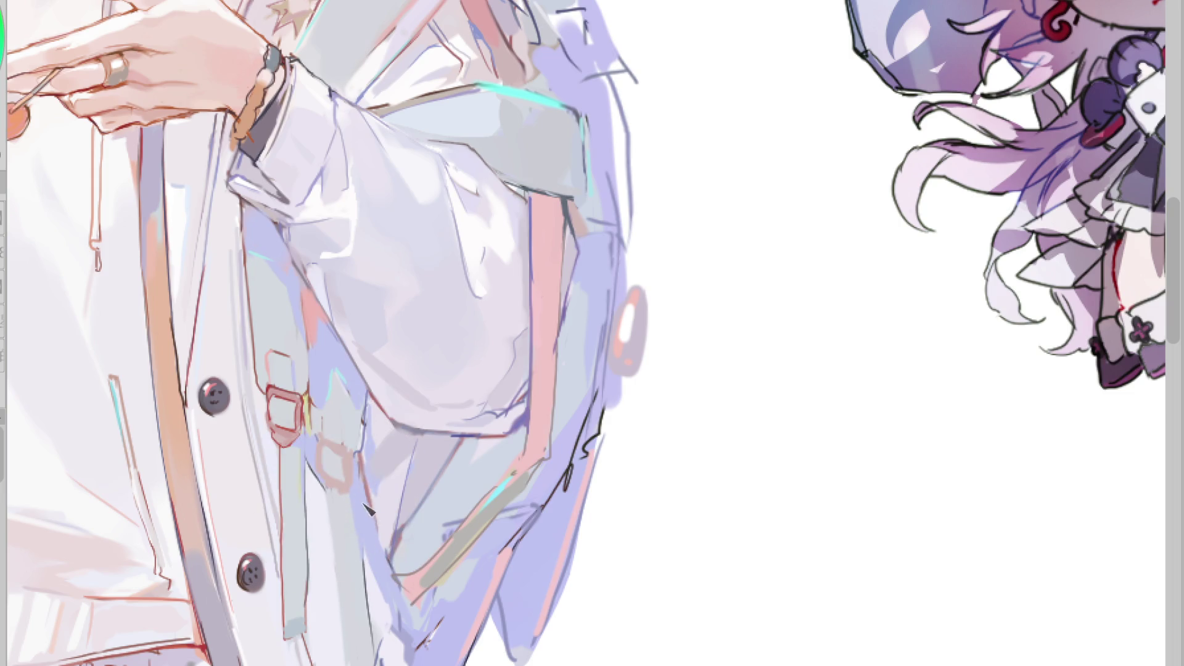
pyautogui.keyDown('alt'); pyautogui.click(387, 449); pyautogui.keyUp('alt')
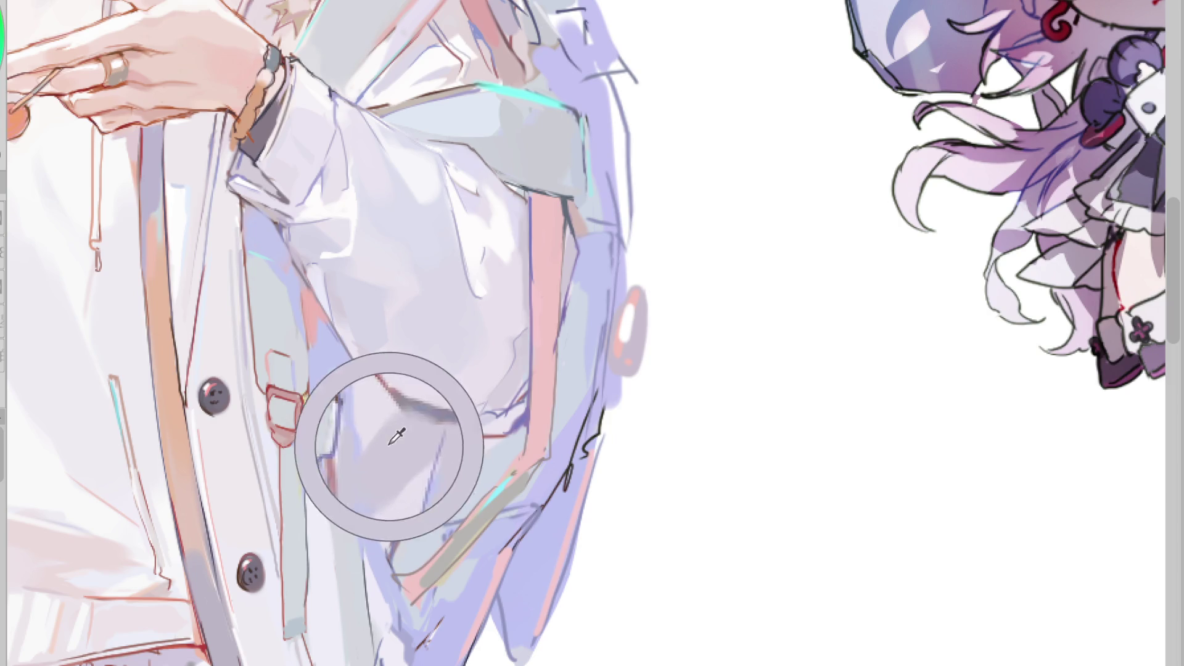
# - Sample strap colours and paint a lighter stroke and a darker lavender stroke along the strap edge
pyautogui.keyDown('alt'); pyautogui.click(398, 464); pyautogui.keyUp('alt')
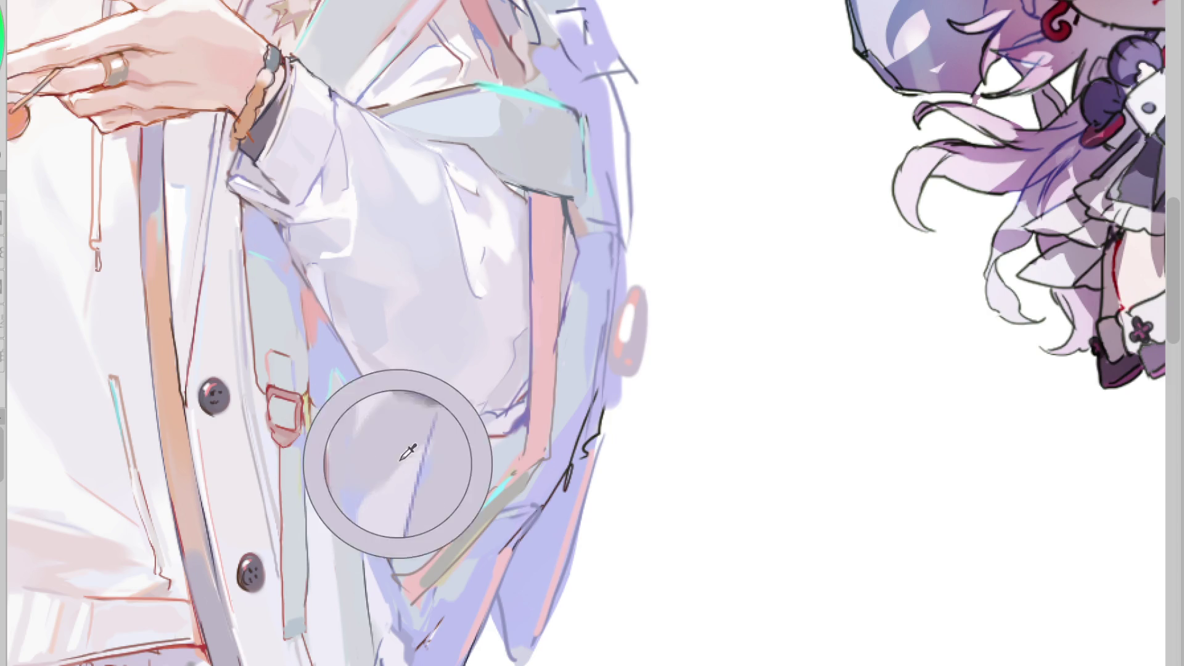
pyautogui.keyDown('alt'); pyautogui.click(388, 516); pyautogui.keyUp('alt')
pyautogui.keyDown('alt'); pyautogui.click(370, 505); pyautogui.keyUp('alt')
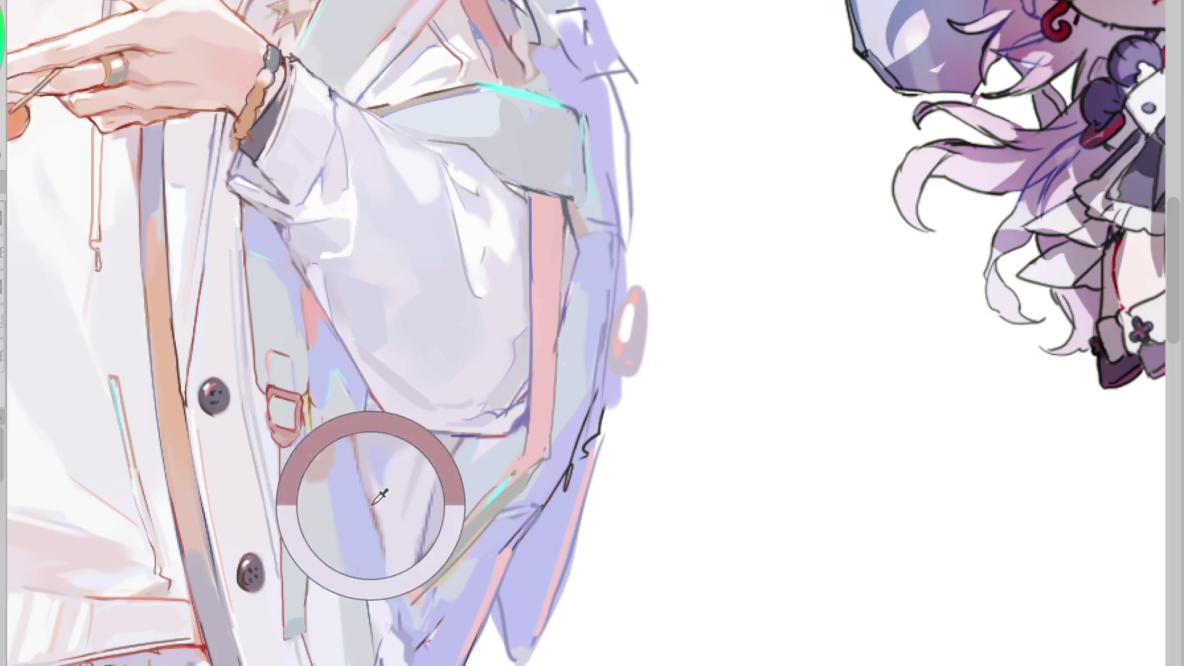
pyautogui.keyDown('alt'); pyautogui.click(412, 589); pyautogui.keyUp('alt')
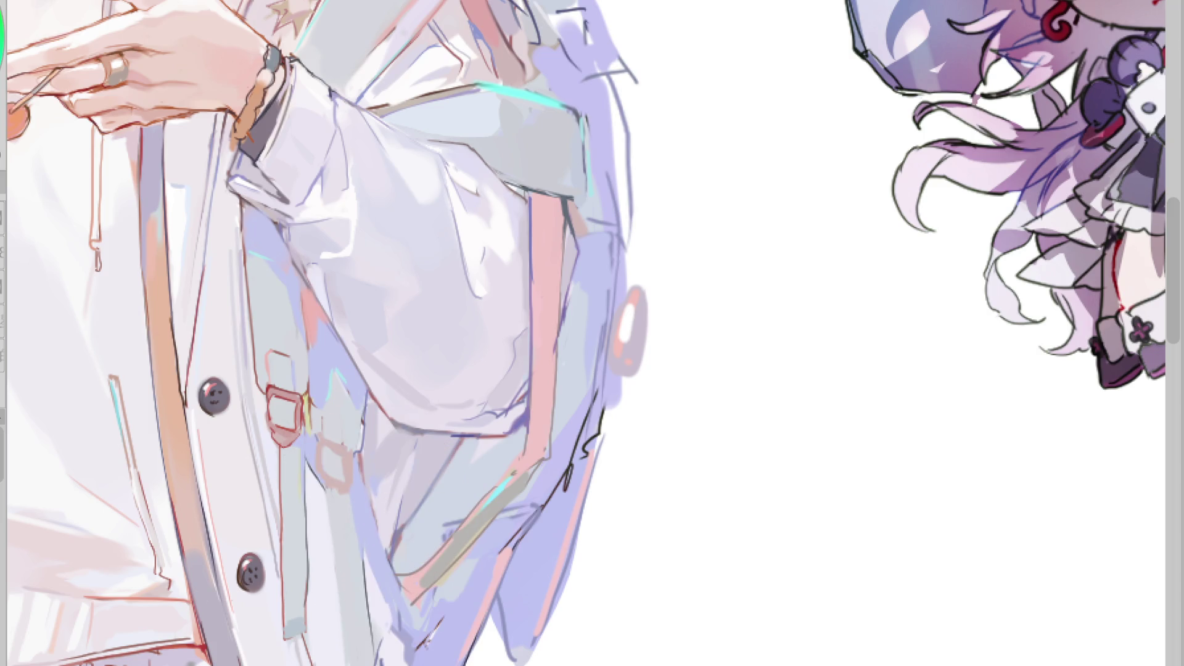
pyautogui.moveTo(378, 526); pyautogui.dragTo(395, 554)
pyautogui.keyDown('alt'); pyautogui.click(359, 490); pyautogui.keyUp('alt')
pyautogui.moveTo(363, 465); pyautogui.dragTo(397, 637)
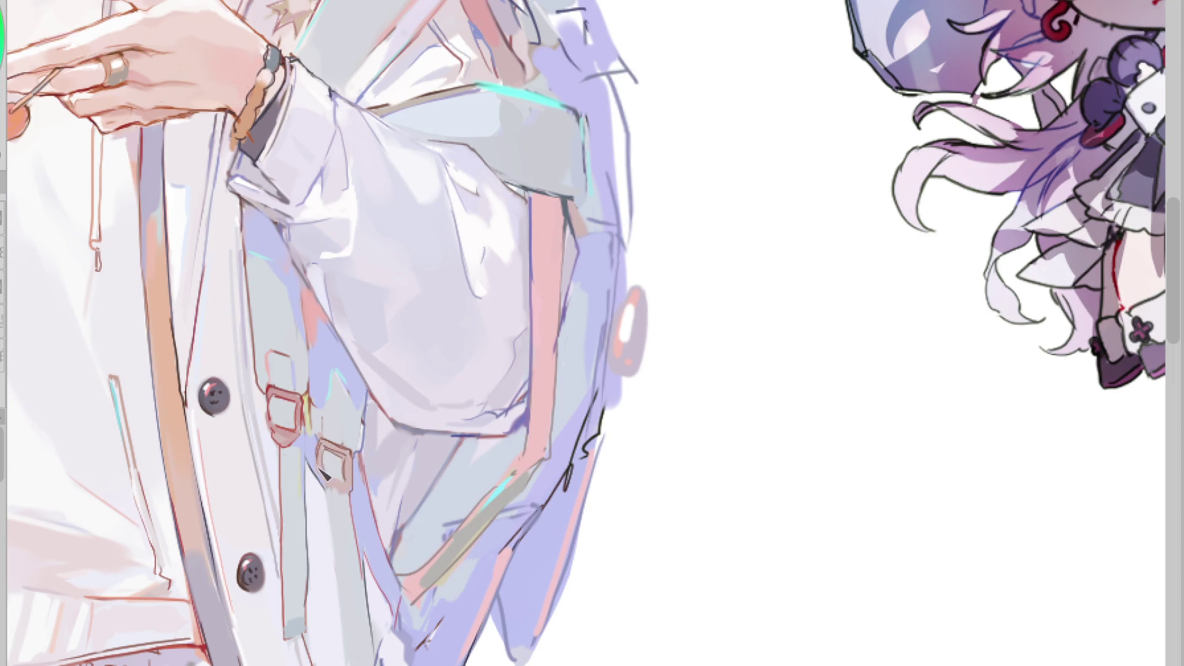
# - Lighten the buckle's lower edge, then draw a reddish line down the strap's left edge and a faint right-edge stroke
pyautogui.moveTo(339, 491); pyautogui.dragTo(335, 499)
pyautogui.keyDown('alt'); pyautogui.click(339, 496); pyautogui.keyUp('alt')
pyautogui.keyDown('alt'); pyautogui.click(287, 430); pyautogui.keyUp('alt')
pyautogui.keyDown('alt'); pyautogui.click(313, 402); pyautogui.keyUp('alt')
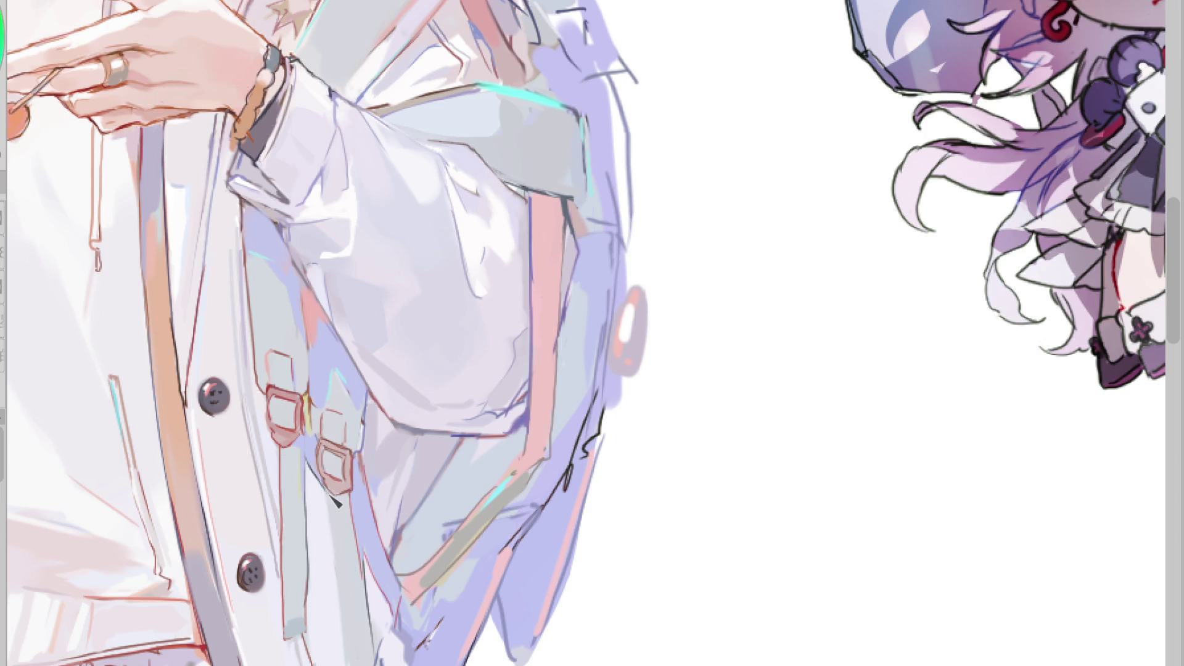
pyautogui.moveTo(331, 510); pyautogui.dragTo(351, 665)
pyautogui.moveTo(360, 559); pyautogui.dragTo(373, 651)
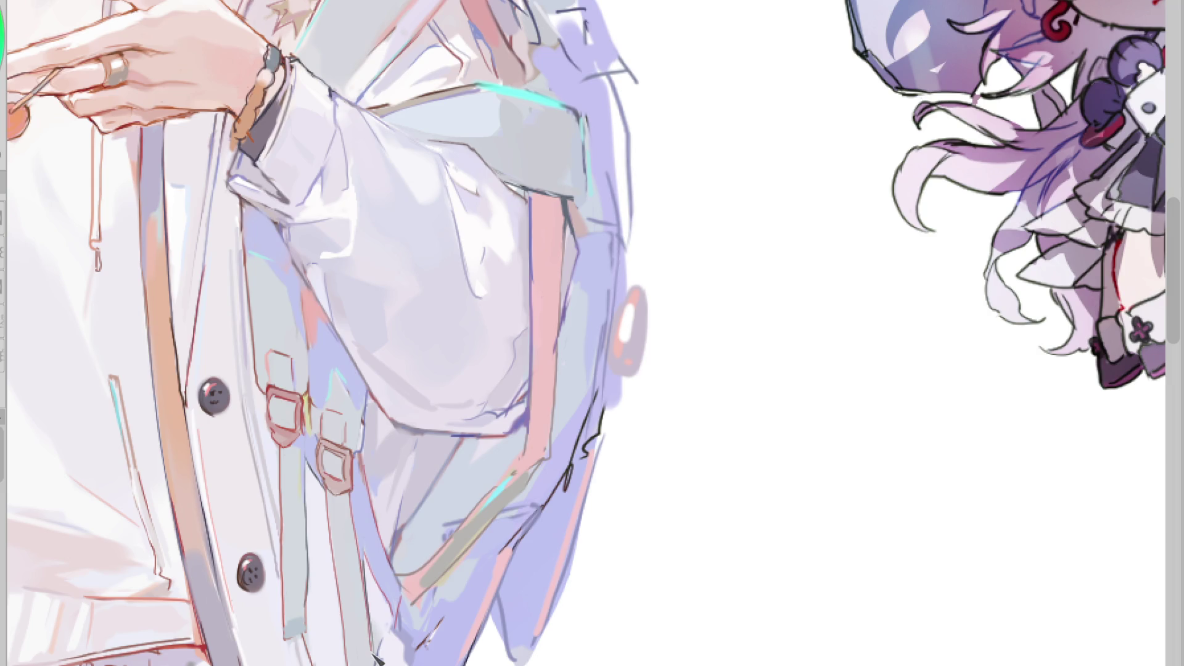
pyautogui.keyDown('alt'); pyautogui.click(297, 619); pyautogui.keyUp('alt')
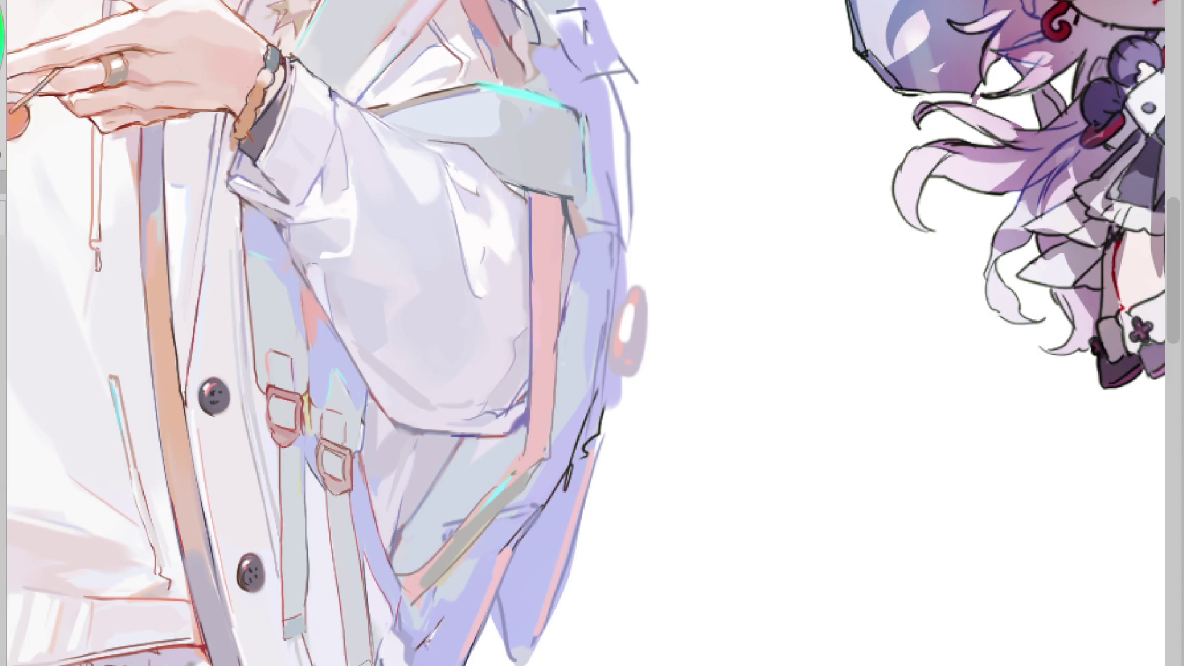
pyautogui.scroll(-4, 1153, 345)
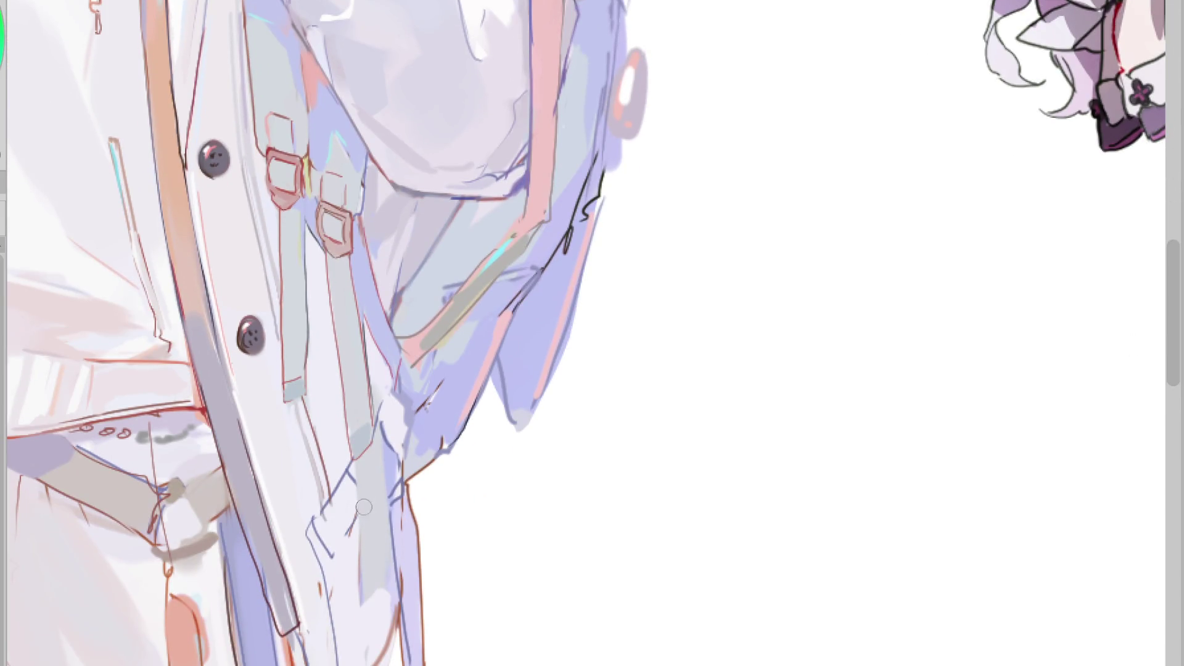
# - Repaint the grey lower strap, its brown marks and the strap end's outline in a lighter tone
pyautogui.moveTo(363, 507); pyautogui.dragTo(358, 607)
pyautogui.moveTo(379, 469); pyautogui.dragTo(383, 635)
pyautogui.moveTo(345, 518); pyautogui.dragTo(364, 617)
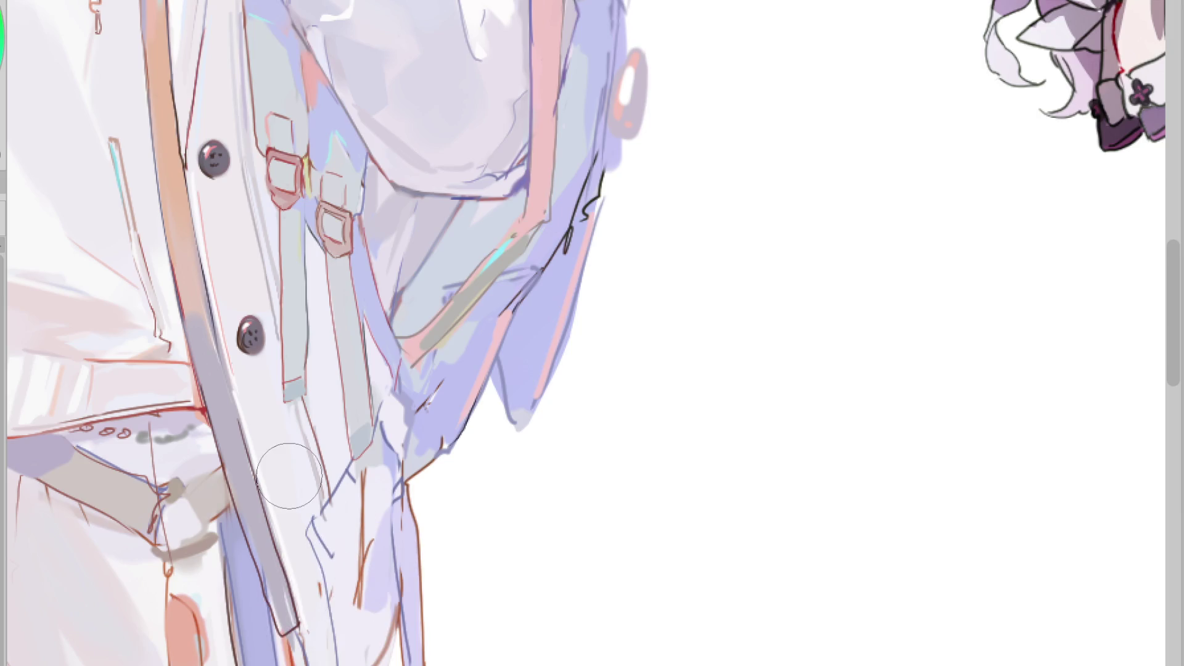
pyautogui.moveTo(364, 527)
pyautogui.mouseDown()
pyautogui.moveTo(382, 601)
pyautogui.moveTo(378, 443)
pyautogui.moveTo(378, 500)
pyautogui.mouseUp()
pyautogui.moveTo(388, 379)
pyautogui.mouseDown()
pyautogui.moveTo(383, 410)
pyautogui.moveTo(379, 339)
pyautogui.mouseUp()
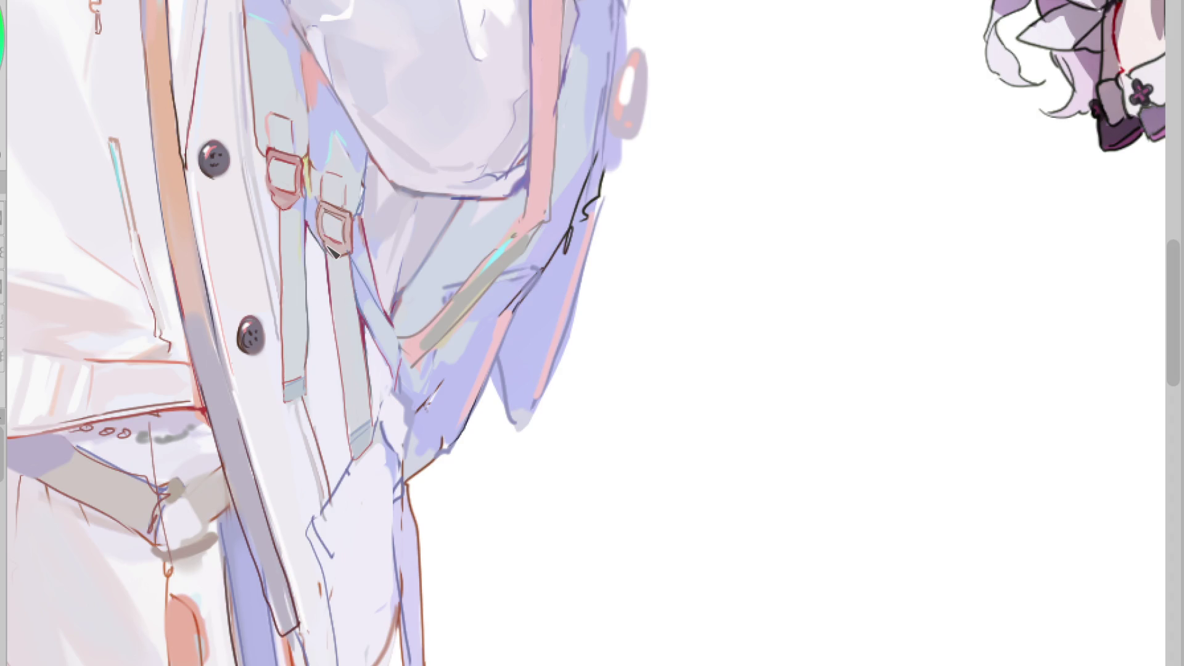
pyautogui.keyDown('alt'); pyautogui.click(363, 196); pyautogui.keyUp('alt')
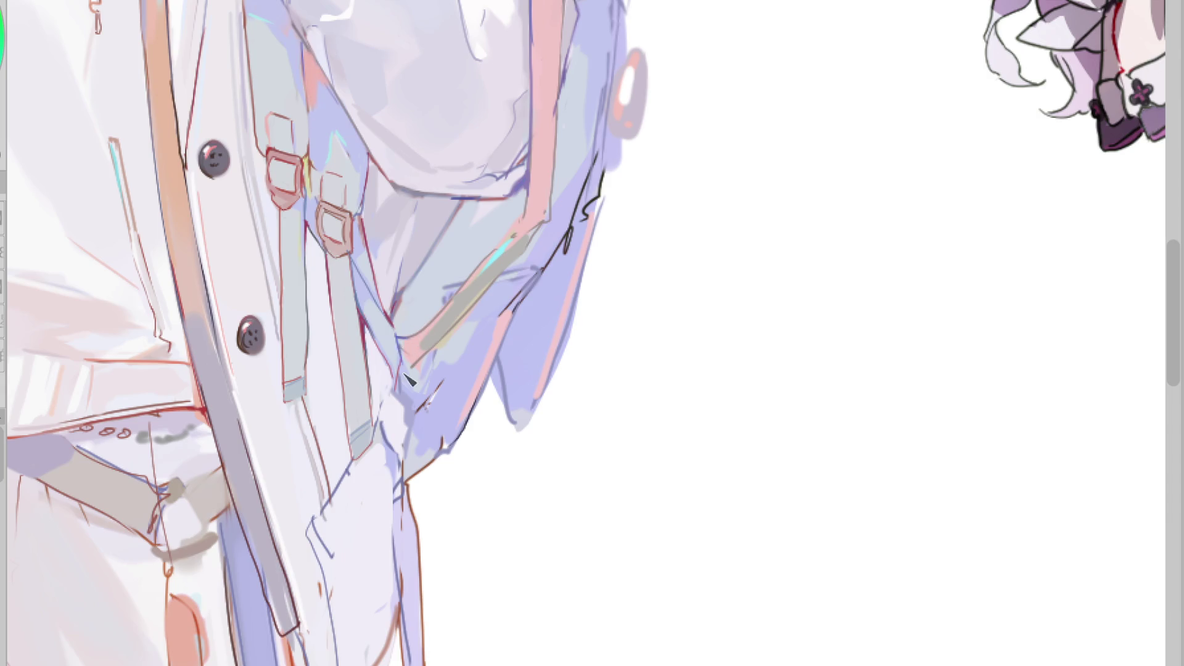
# - Add a short blue stroke, then sample colours and line the lavender backpack edge with a pinkish stroke
pyautogui.moveTo(399, 344); pyautogui.dragTo(420, 363)
pyautogui.keyDown('alt'); pyautogui.click(420, 367); pyautogui.keyUp('alt')
pyautogui.keyDown('alt'); pyautogui.click(467, 304); pyautogui.keyUp('alt')
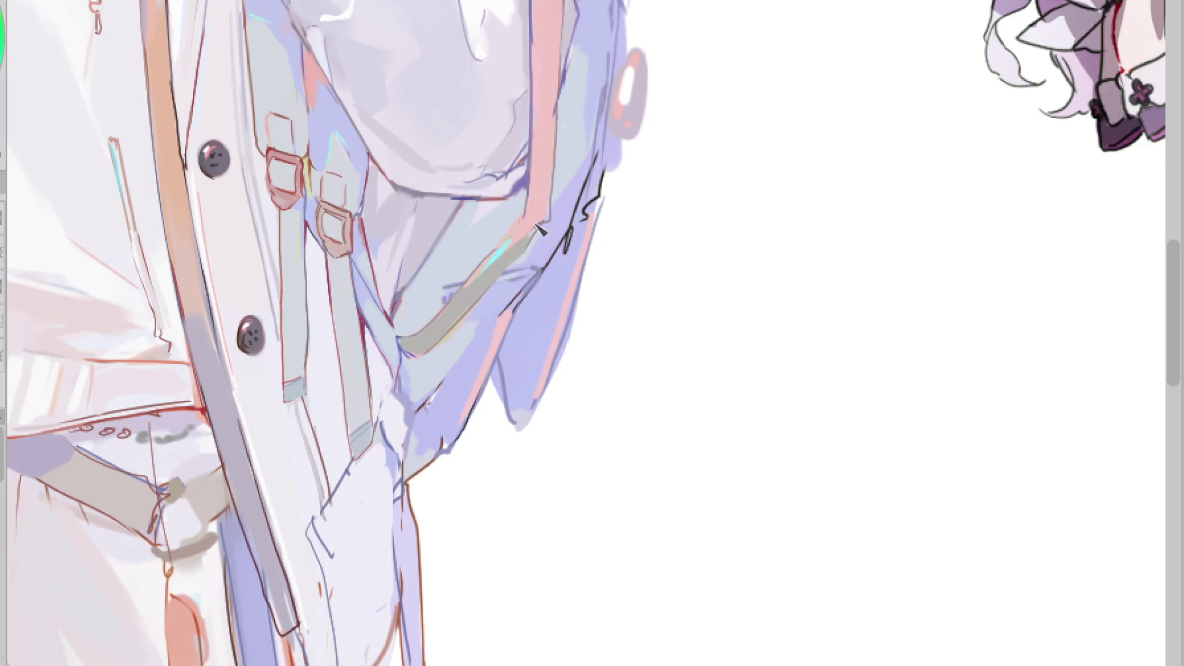
pyautogui.keyDown('alt'); pyautogui.click(564, 93); pyautogui.keyUp('alt')
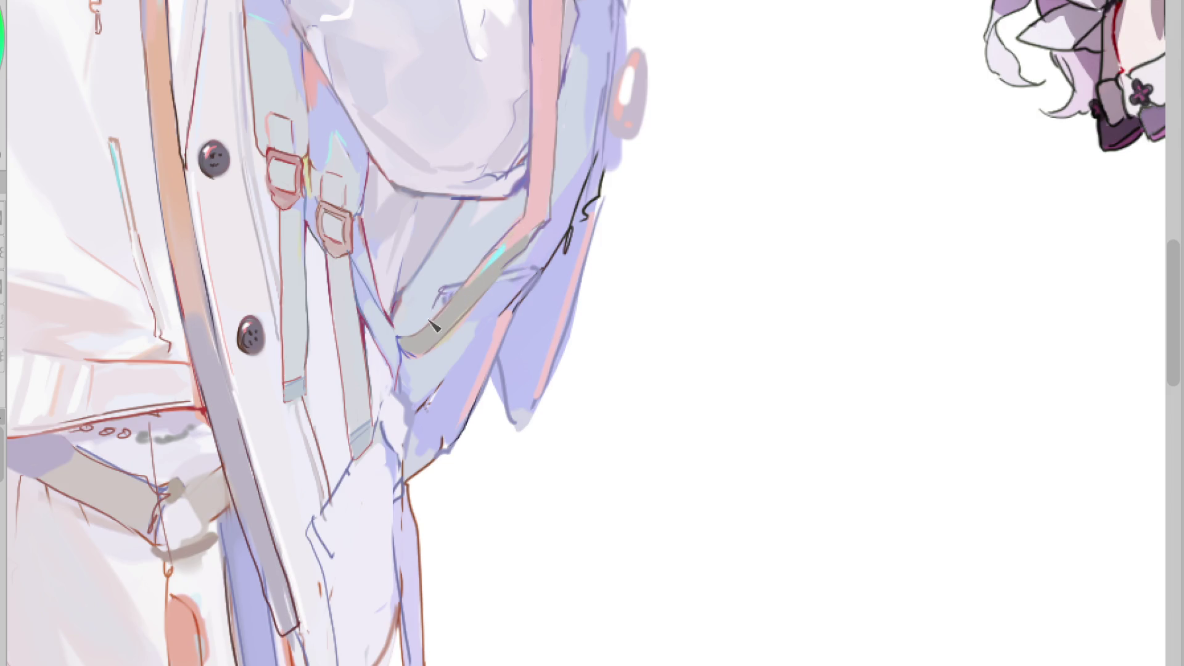
pyautogui.keyDown('alt'); pyautogui.click(448, 380); pyautogui.keyUp('alt')
pyautogui.keyDown('alt'); pyautogui.click(445, 441); pyautogui.keyUp('alt')
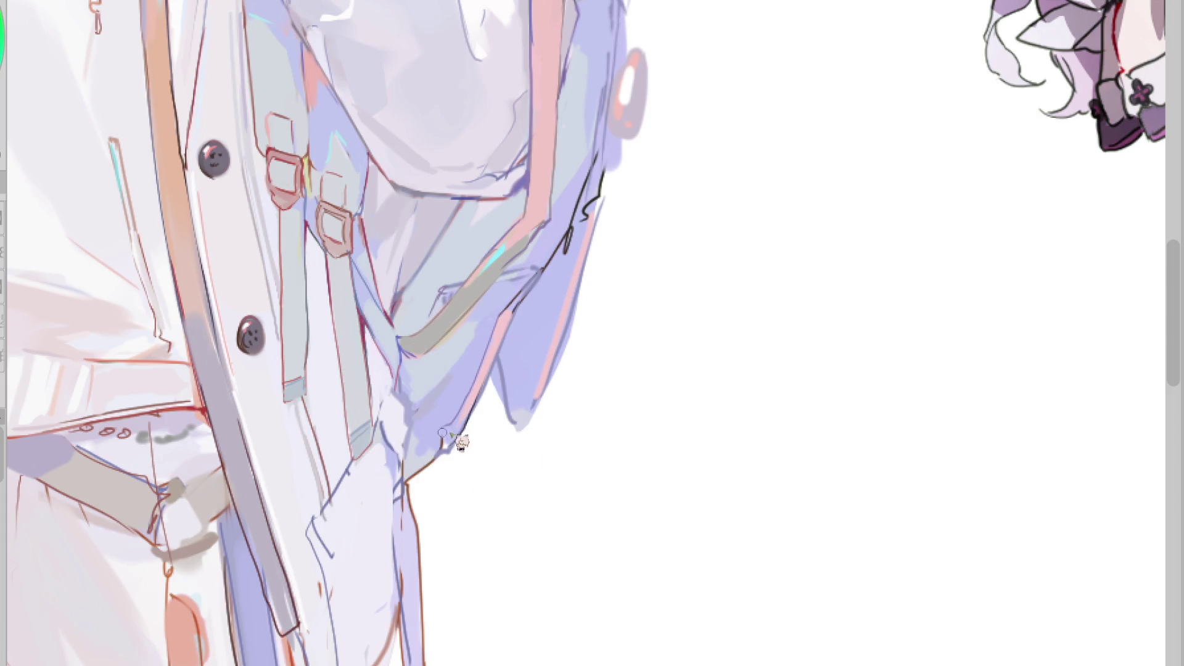
pyautogui.moveTo(465, 433); pyautogui.dragTo(449, 448)
# - Extend the dark blue fold line and outline the backpack's edge and the flap's lower tip
pyautogui.keyDown('alt'); pyautogui.click(404, 428); pyautogui.keyUp('alt')
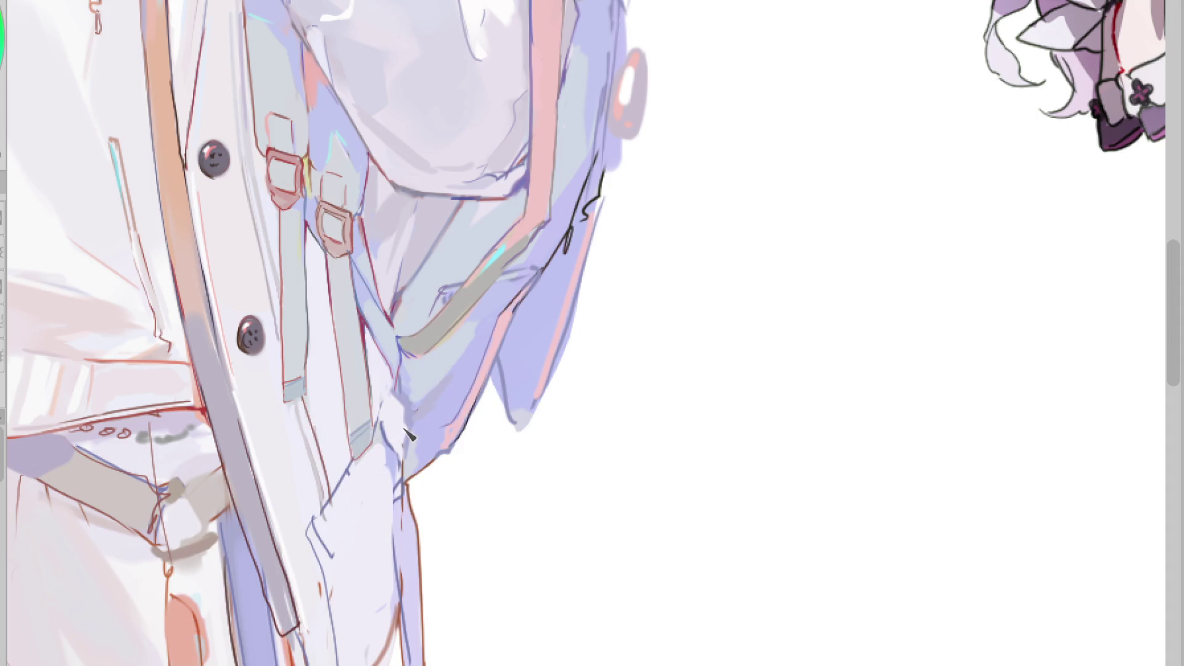
pyautogui.keyDown('alt'); pyautogui.click(433, 259); pyautogui.keyUp('alt')
pyautogui.moveTo(439, 238); pyautogui.dragTo(398, 299)
pyautogui.moveTo(399, 387)
pyautogui.mouseDown()
pyautogui.moveTo(405, 483)
pyautogui.moveTo(477, 418)
pyautogui.mouseUp()
pyautogui.moveTo(495, 378)
pyautogui.mouseDown()
pyautogui.moveTo(520, 430)
pyautogui.moveTo(528, 424)
pyautogui.mouseUp()
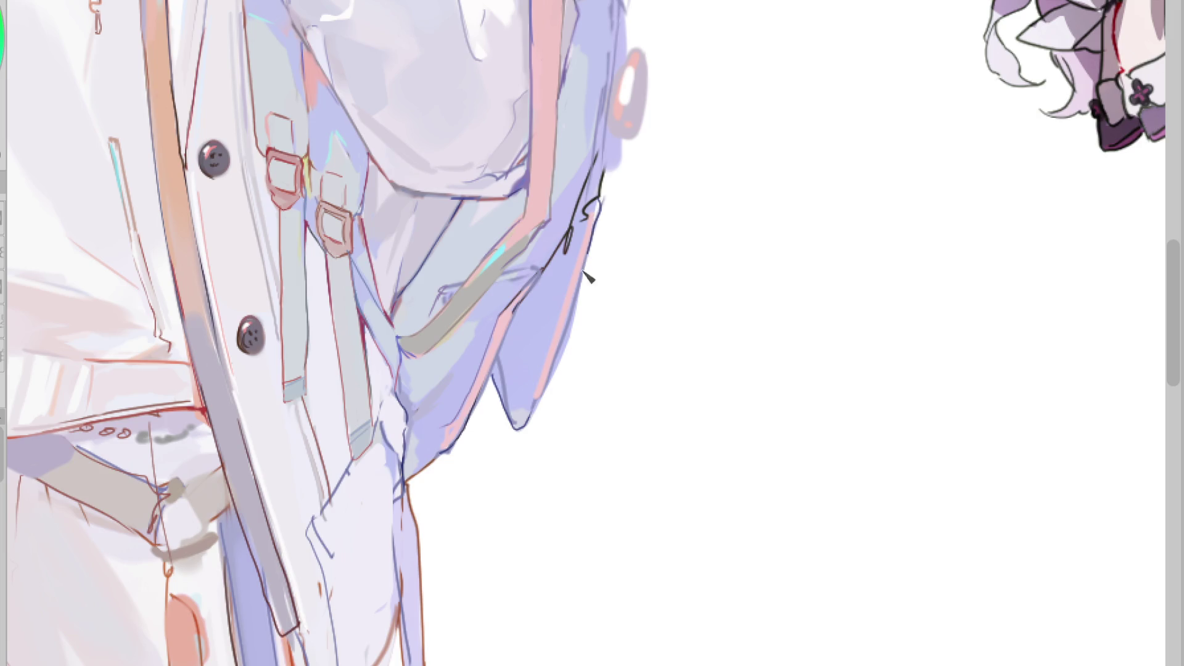
# - Add a lavender patch and cyan highlights along the blue panel edge, grey band and round ring
pyautogui.scroll(5, 469, 501)
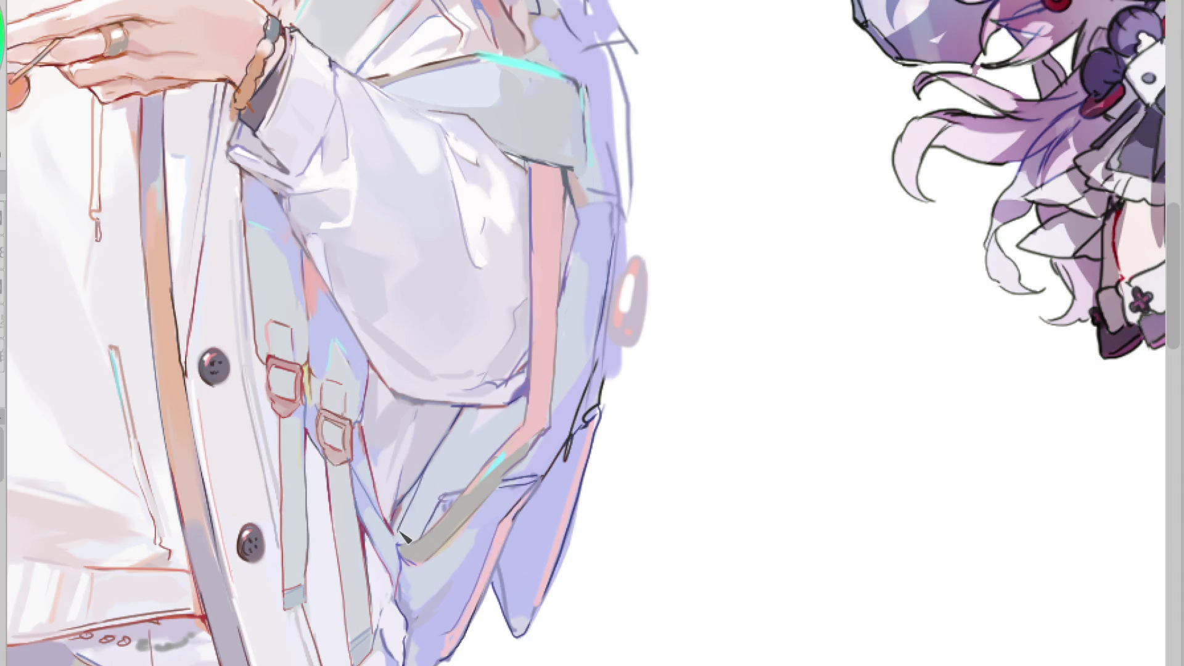
pyautogui.moveTo(577, 204); pyautogui.dragTo(614, 207)
pyautogui.moveTo(582, 205)
pyautogui.mouseDown()
pyautogui.moveTo(616, 206)
pyautogui.moveTo(595, 373)
pyautogui.mouseUp()
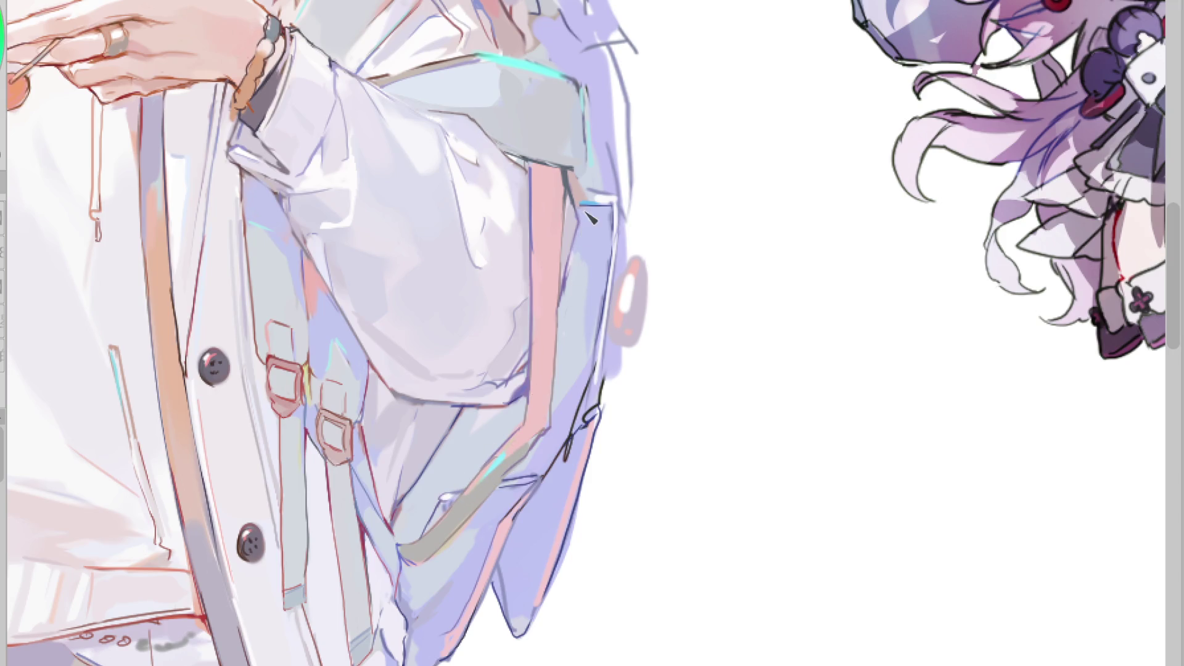
pyautogui.keyDown('alt'); pyautogui.click(524, 71); pyautogui.keyUp('alt')
pyautogui.moveTo(589, 207); pyautogui.dragTo(582, 246)
pyautogui.moveTo(484, 484); pyautogui.dragTo(542, 435)
pyautogui.moveTo(641, 265); pyautogui.dragTo(641, 333)
pyautogui.moveTo(647, 272)
pyautogui.mouseDown()
pyautogui.moveTo(638, 352)
pyautogui.moveTo(620, 352)
pyautogui.mouseUp()
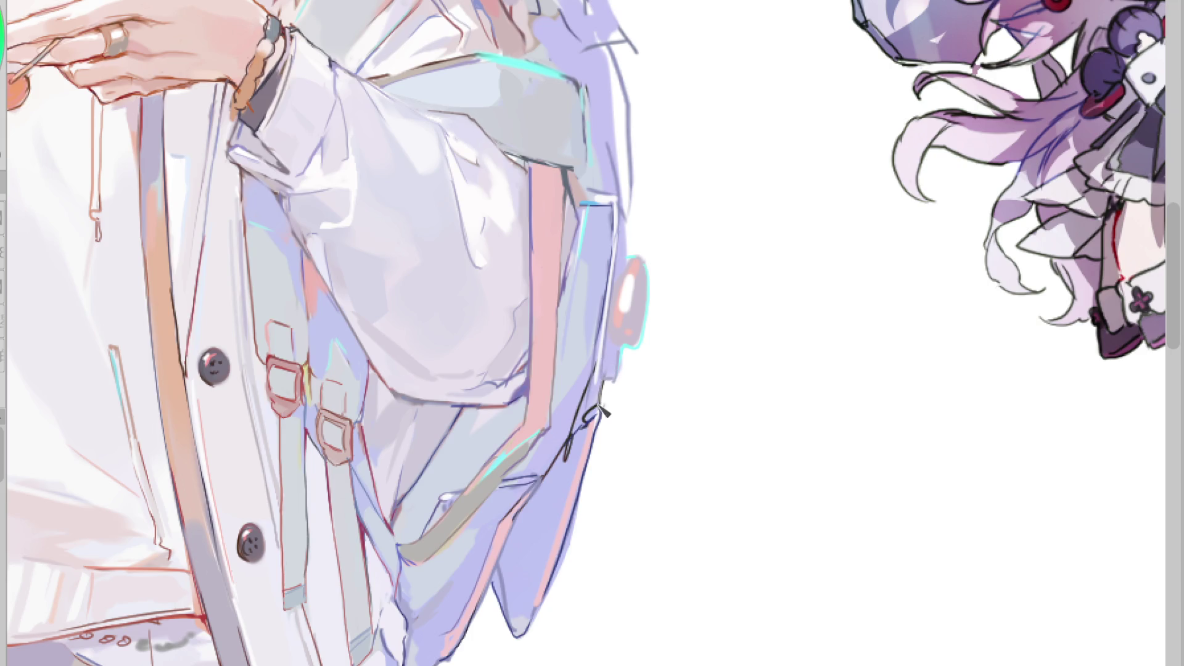
# - Paint out the small loop at the end of the black outline
pyautogui.moveTo(599, 402); pyautogui.dragTo(593, 408)
pyautogui.moveTo(570, 466); pyautogui.dragTo(581, 424)
pyautogui.scroll(-5, 566, 512)
pyautogui.scroll(4, 580, 18)
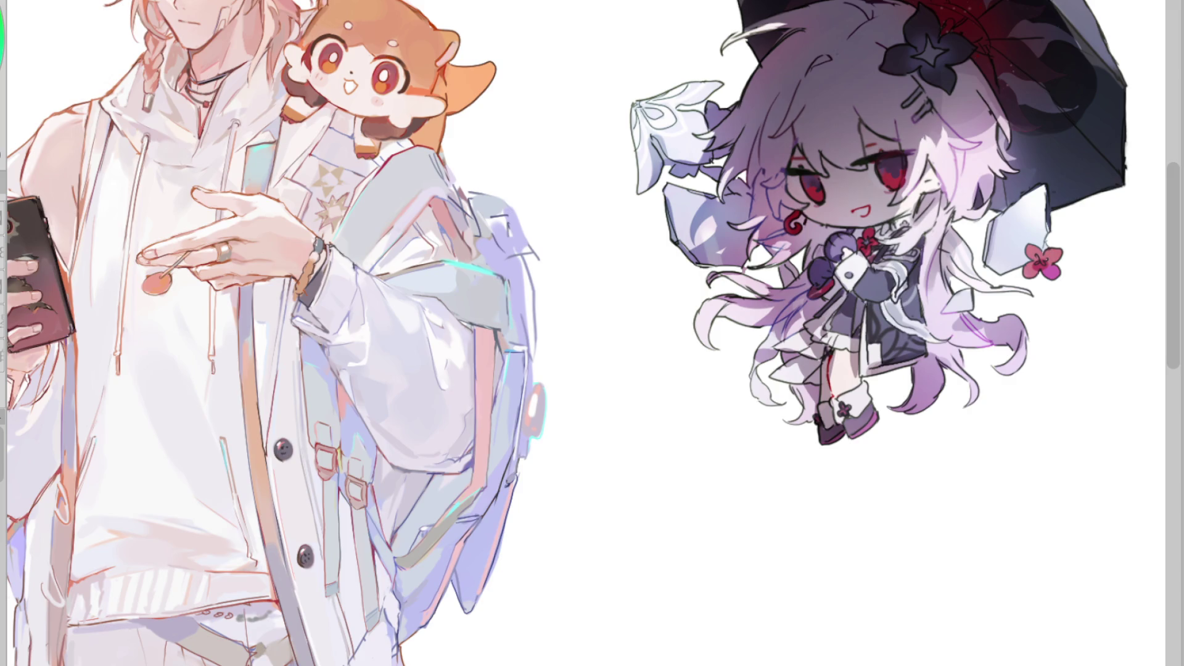
pyautogui.scroll(1, 549, 230)
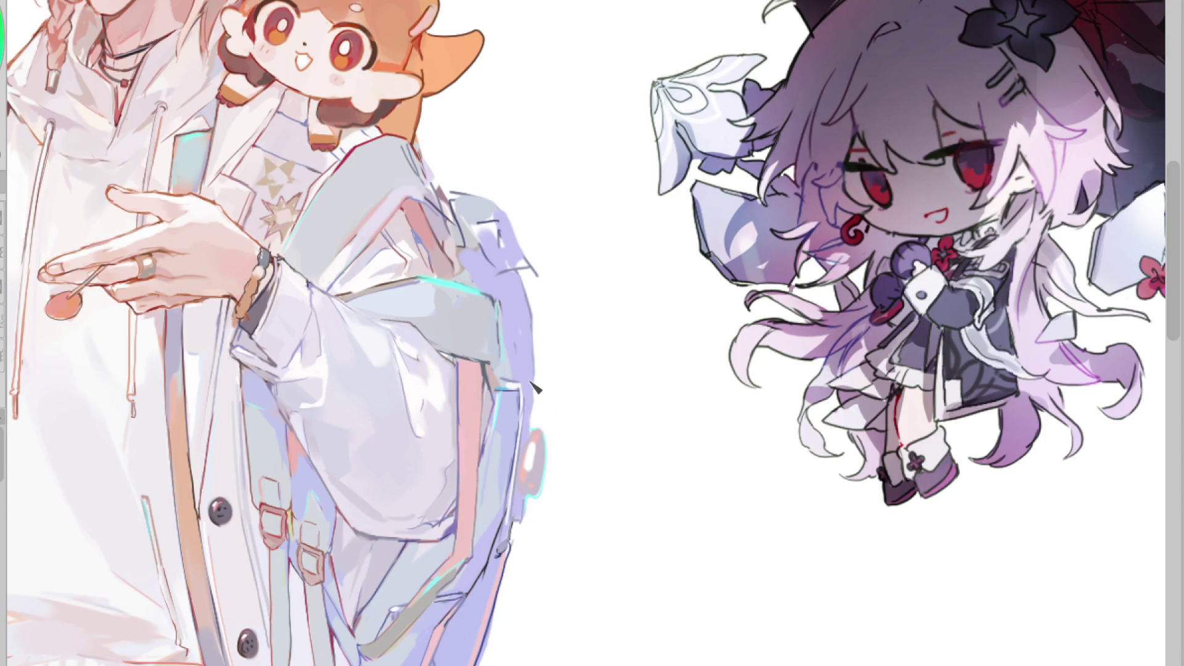
pyautogui.keyDown('alt'); pyautogui.click(513, 313); pyautogui.keyUp('alt')
pyautogui.keyDown('alt'); pyautogui.click(433, 203); pyautogui.keyUp('alt')
pyautogui.keyDown('alt'); pyautogui.click(427, 180); pyautogui.keyUp('alt')
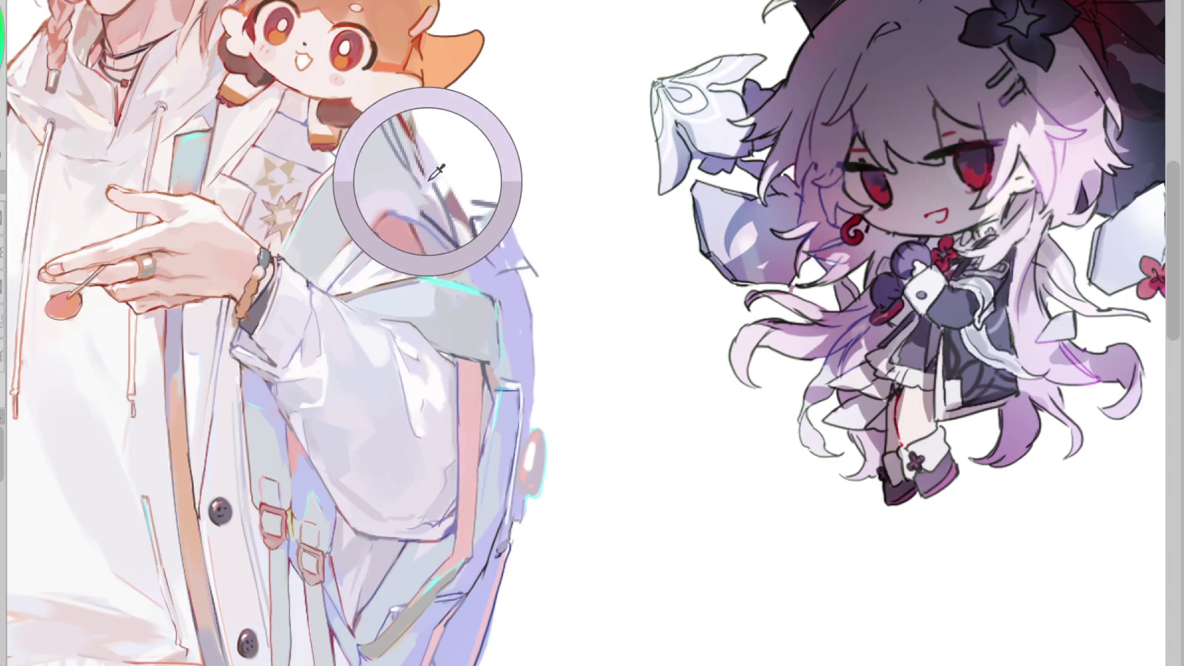
pyautogui.keyDown('alt'); pyautogui.click(456, 225); pyautogui.keyUp('alt')
pyautogui.keyDown('alt'); pyautogui.click(436, 197); pyautogui.keyUp('alt')
pyautogui.keyDown('alt'); pyautogui.click(455, 229); pyautogui.keyUp('alt')
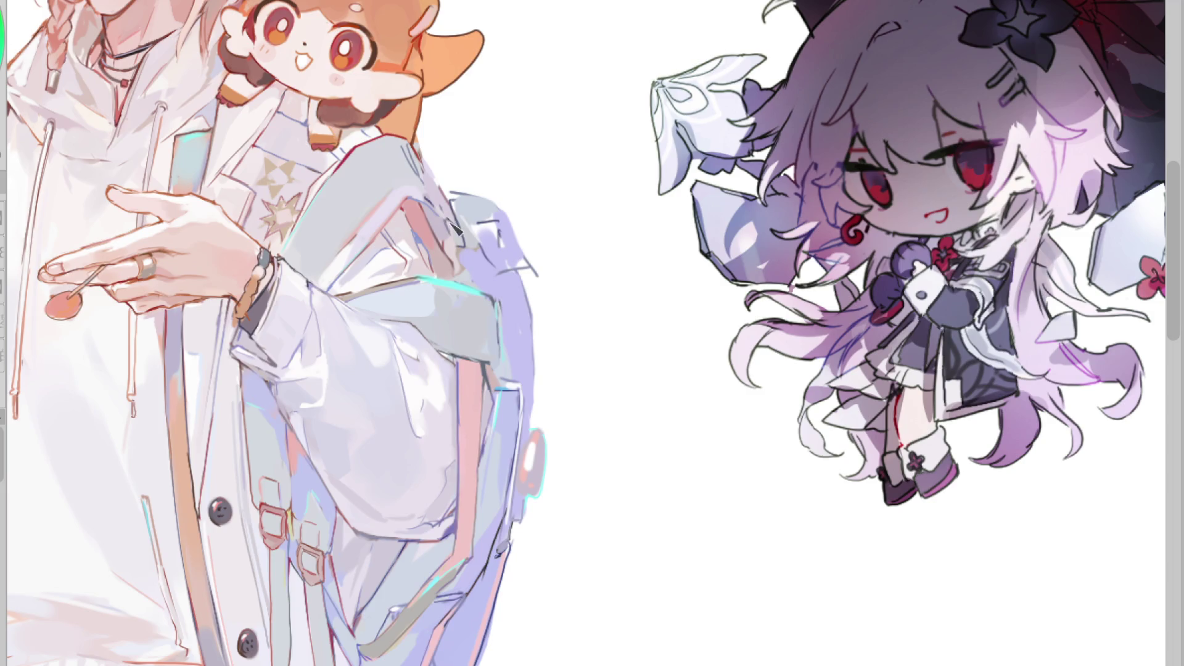
pyautogui.keyDown('alt'); pyautogui.click(439, 215); pyautogui.keyUp('alt')
pyautogui.keyDown('alt'); pyautogui.click(428, 179); pyautogui.keyUp('alt')
pyautogui.keyDown('alt'); pyautogui.click(445, 195); pyautogui.keyUp('alt')
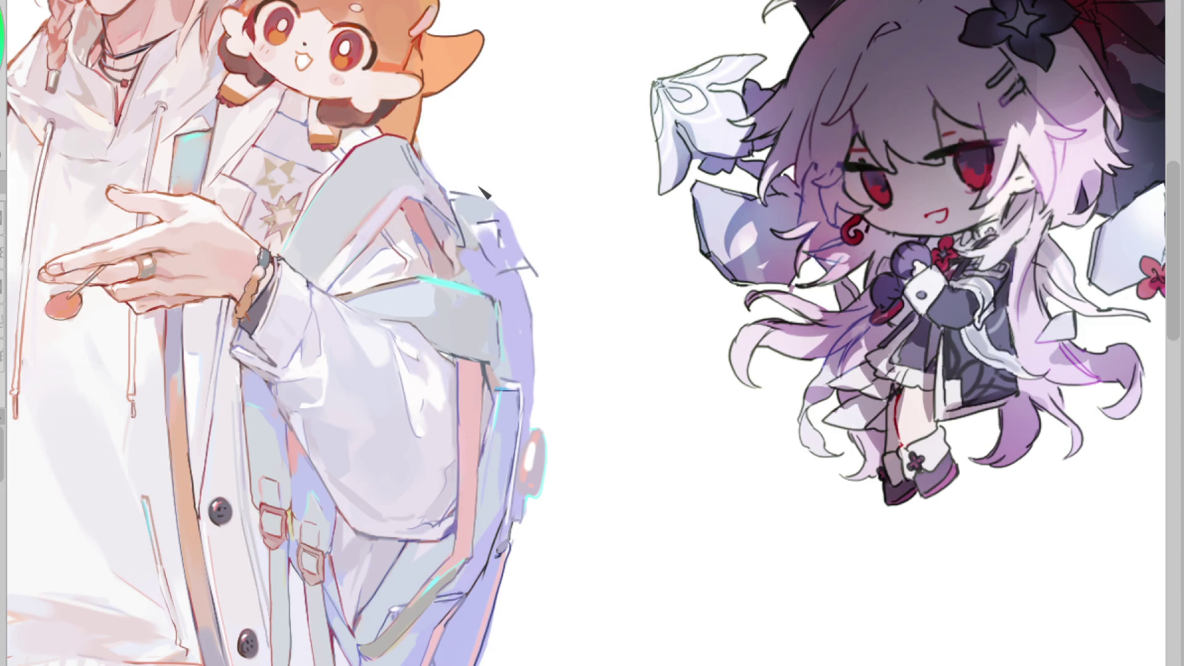